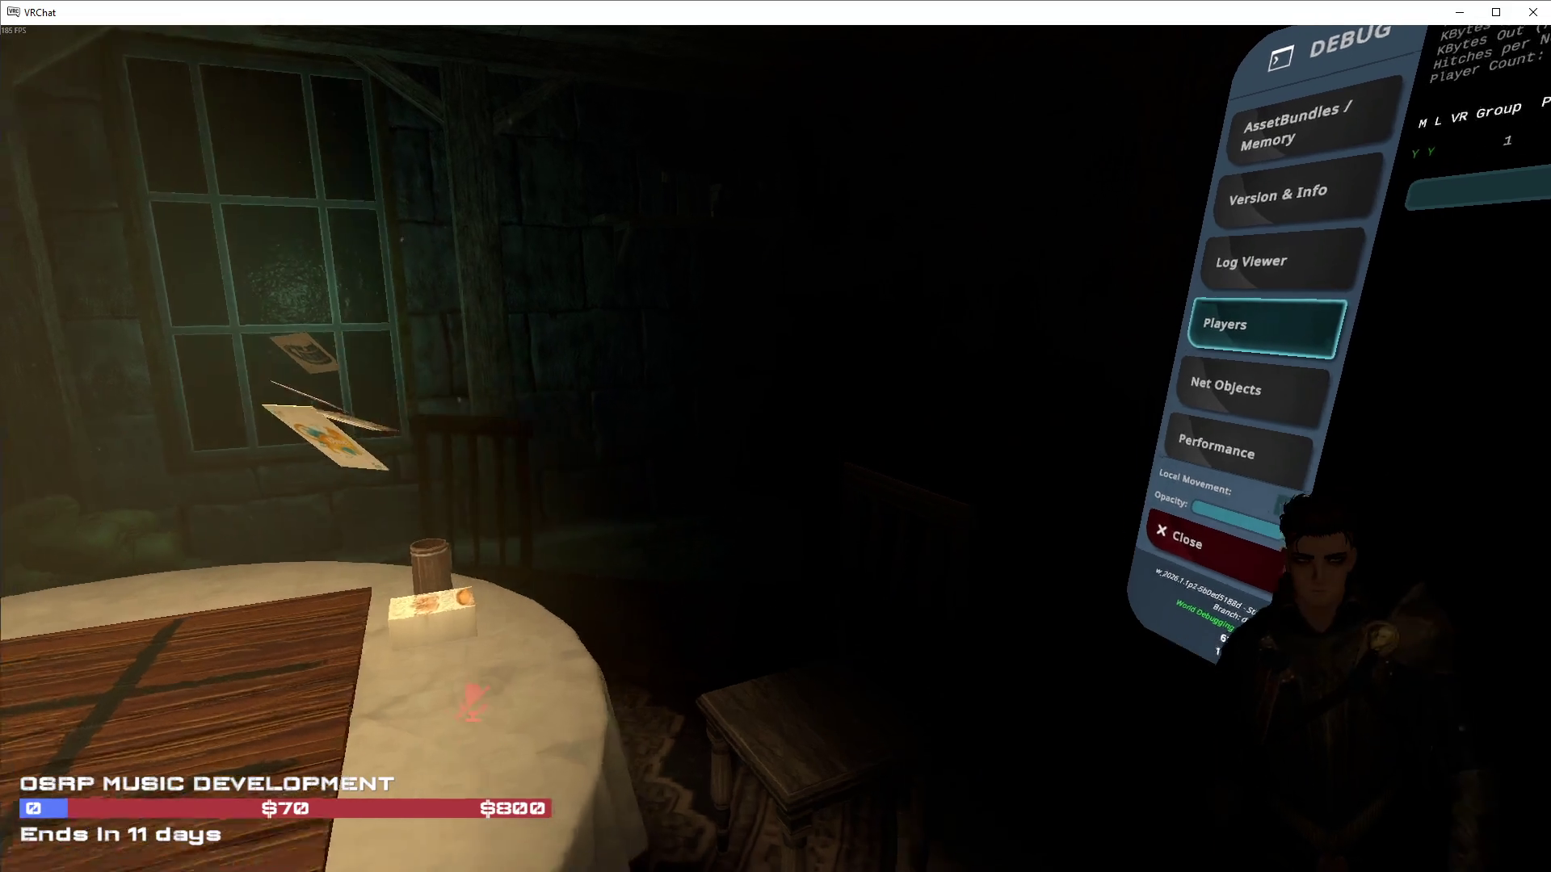
Walk up to and circle the tavern card table to view the floating cards
key(Escape)
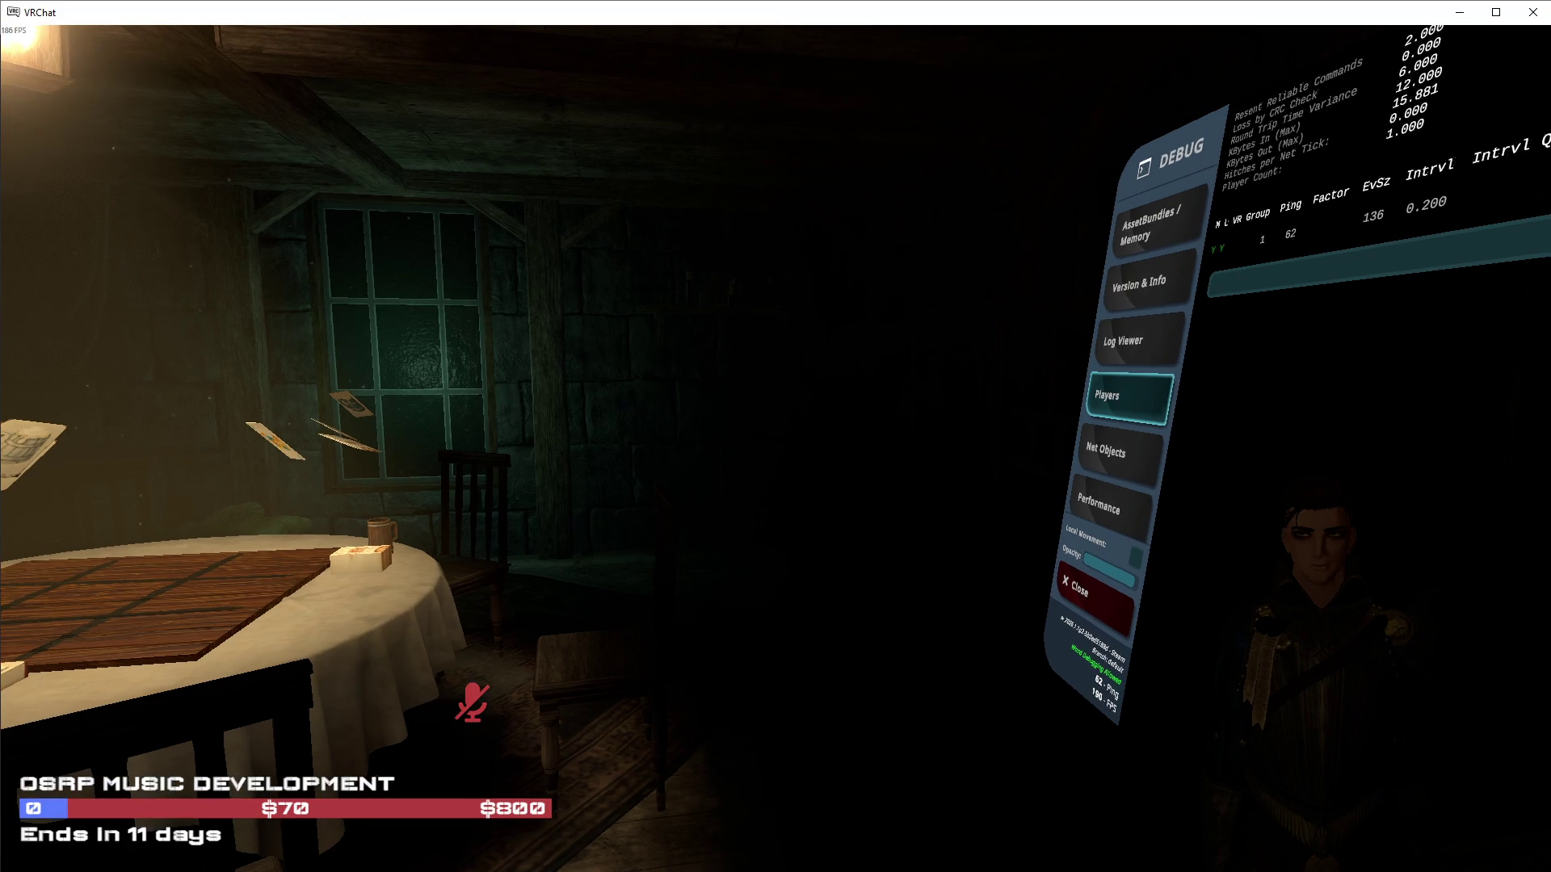
key(w)
key(s)
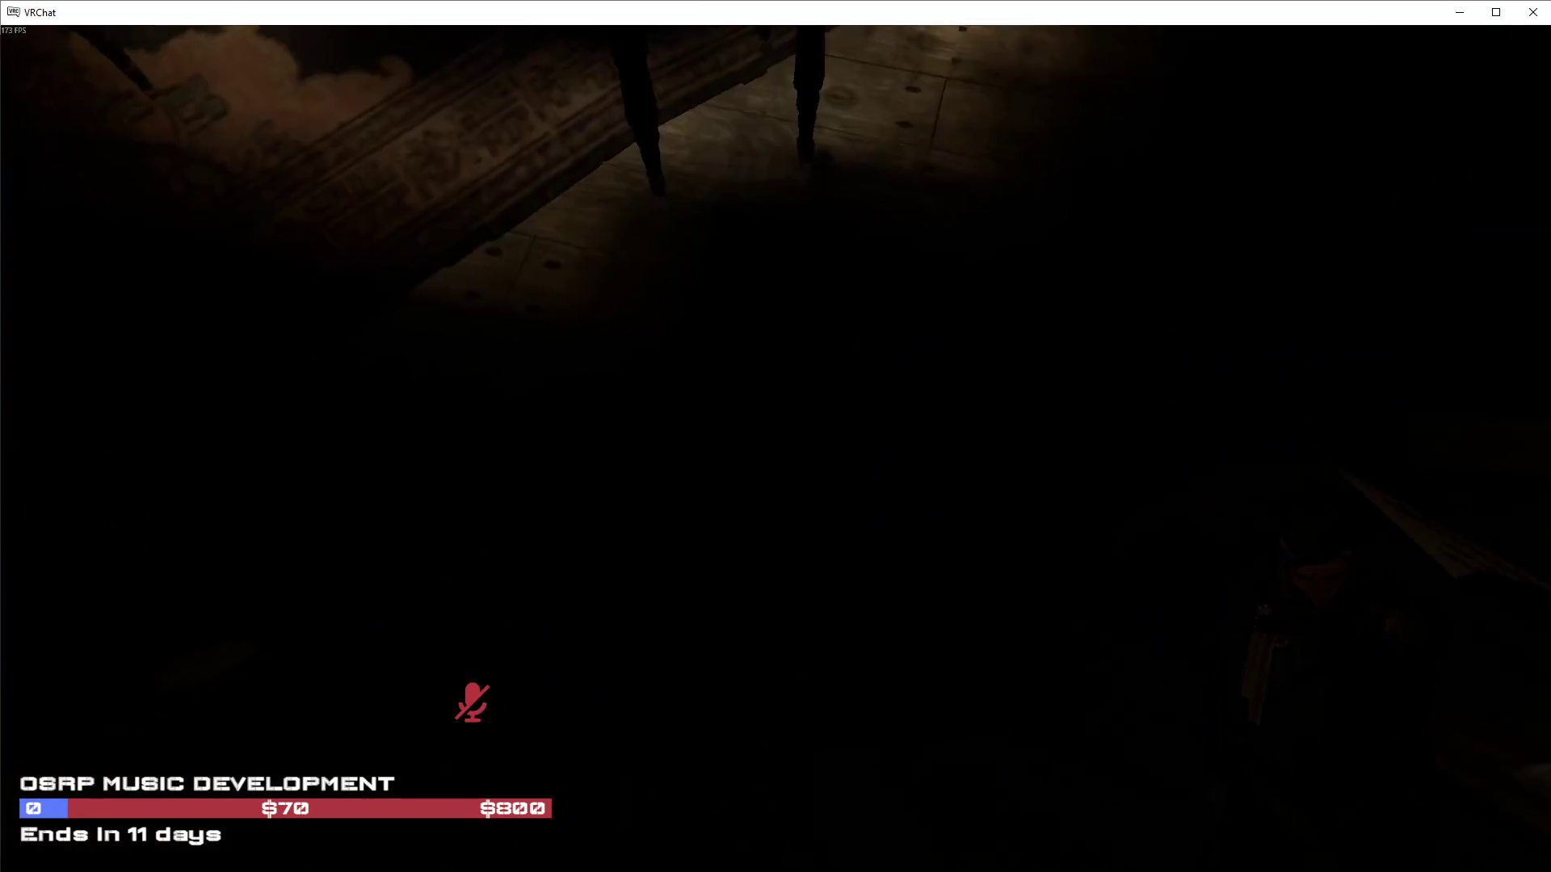
mouse_move(775, 436)
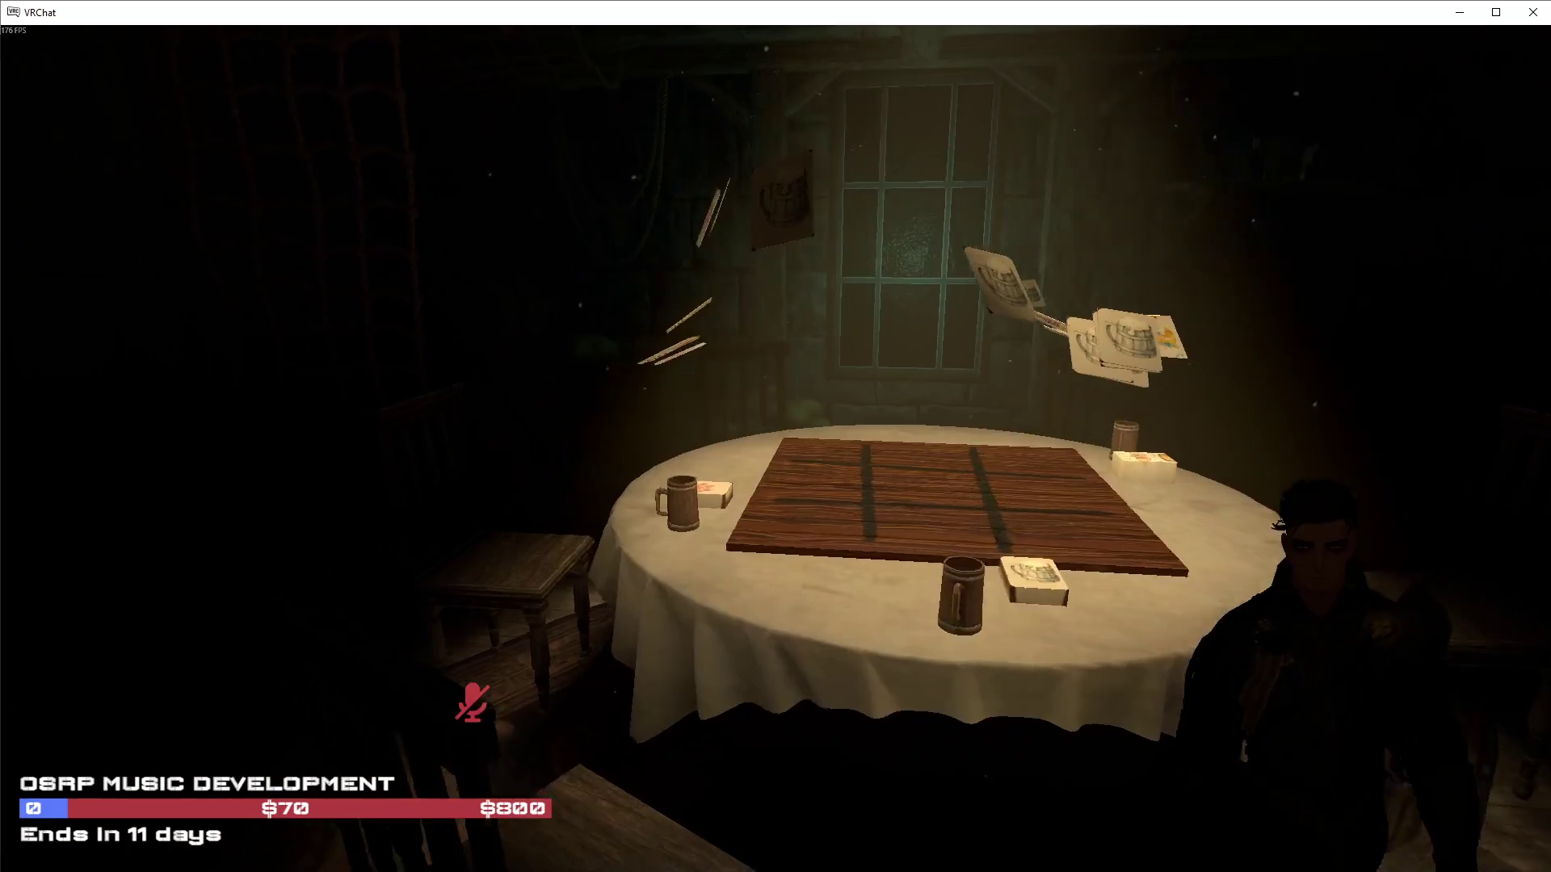
key(w)
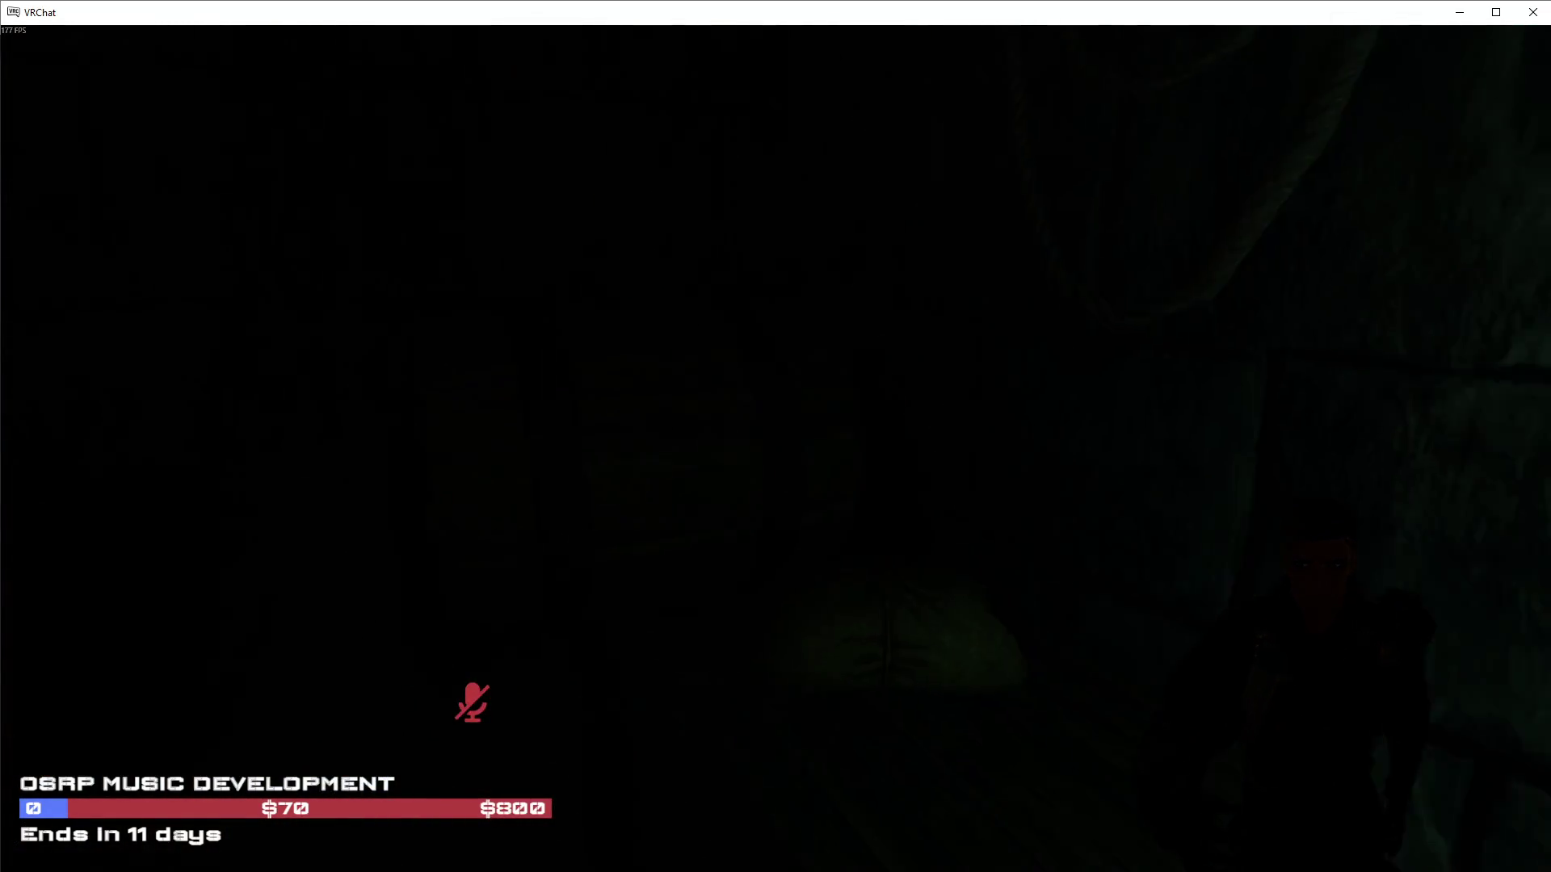
key(w)
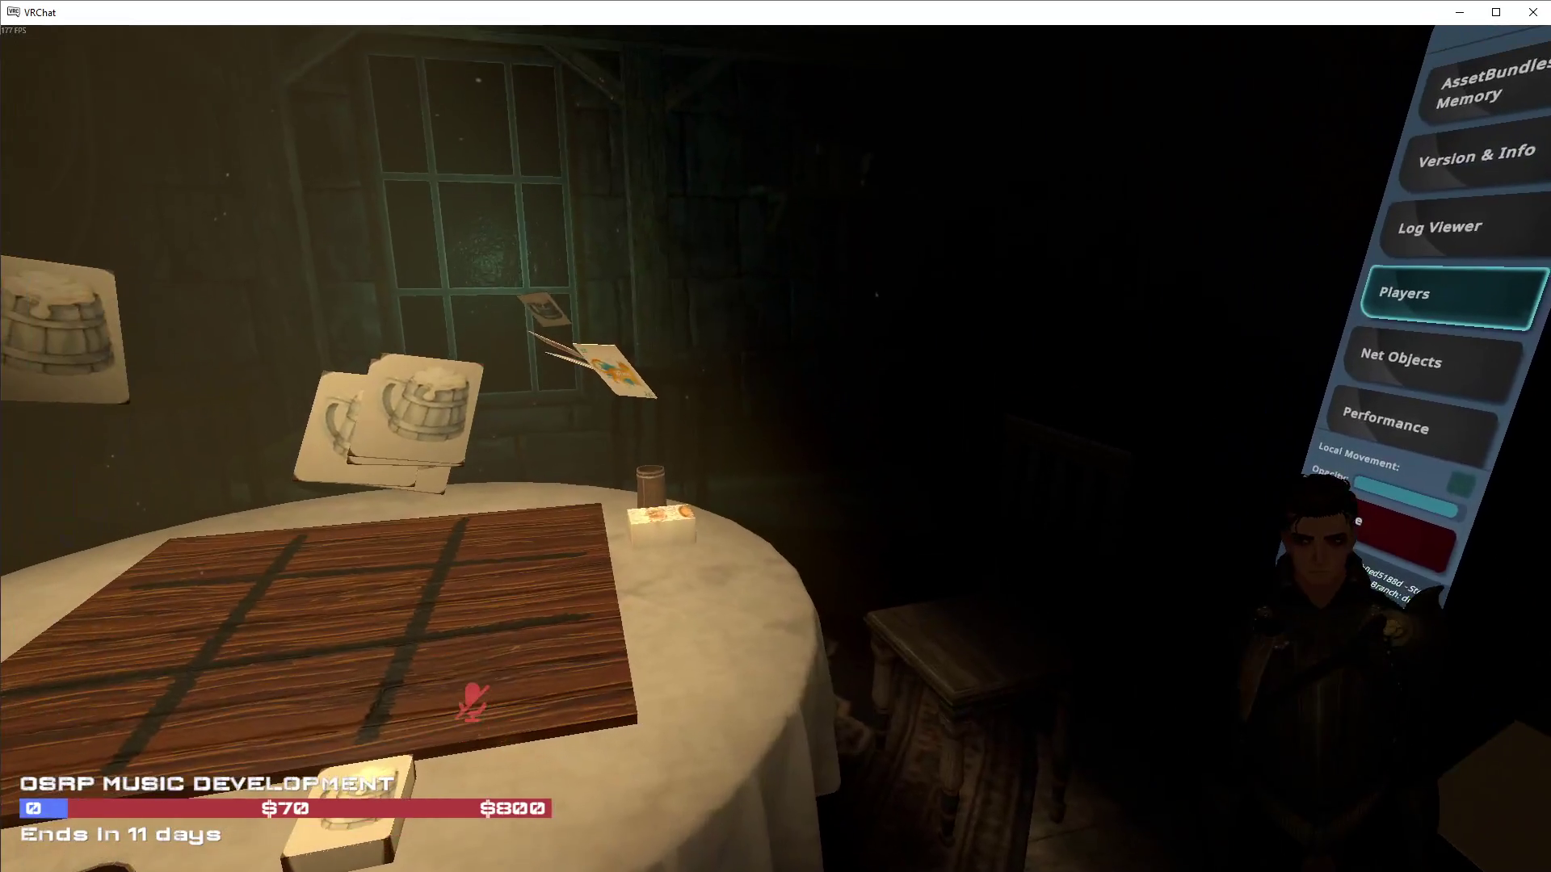
key(s)
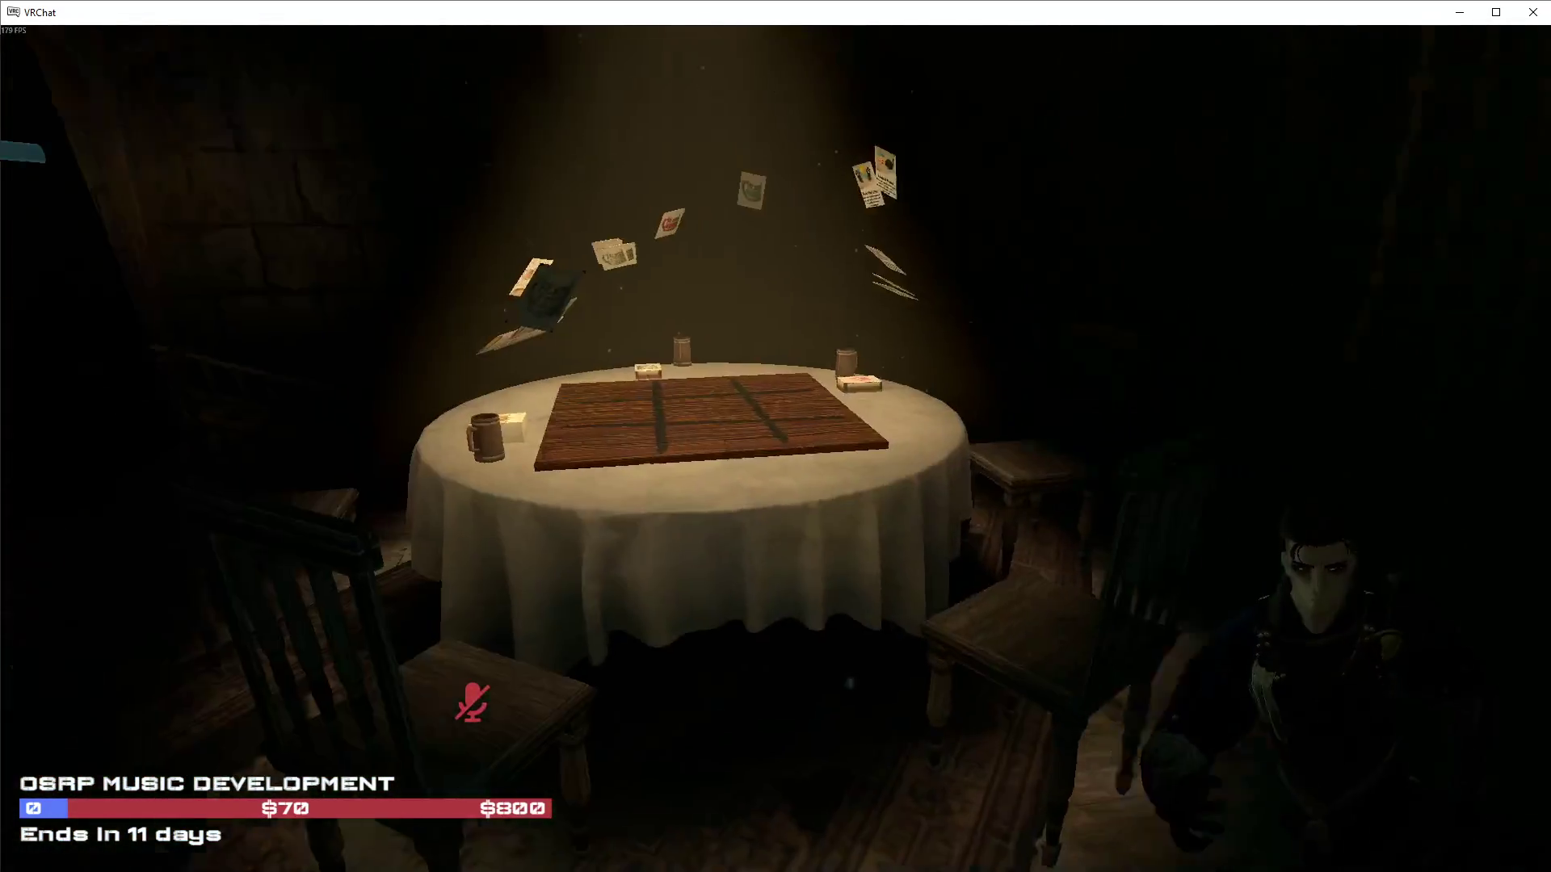
key(w)
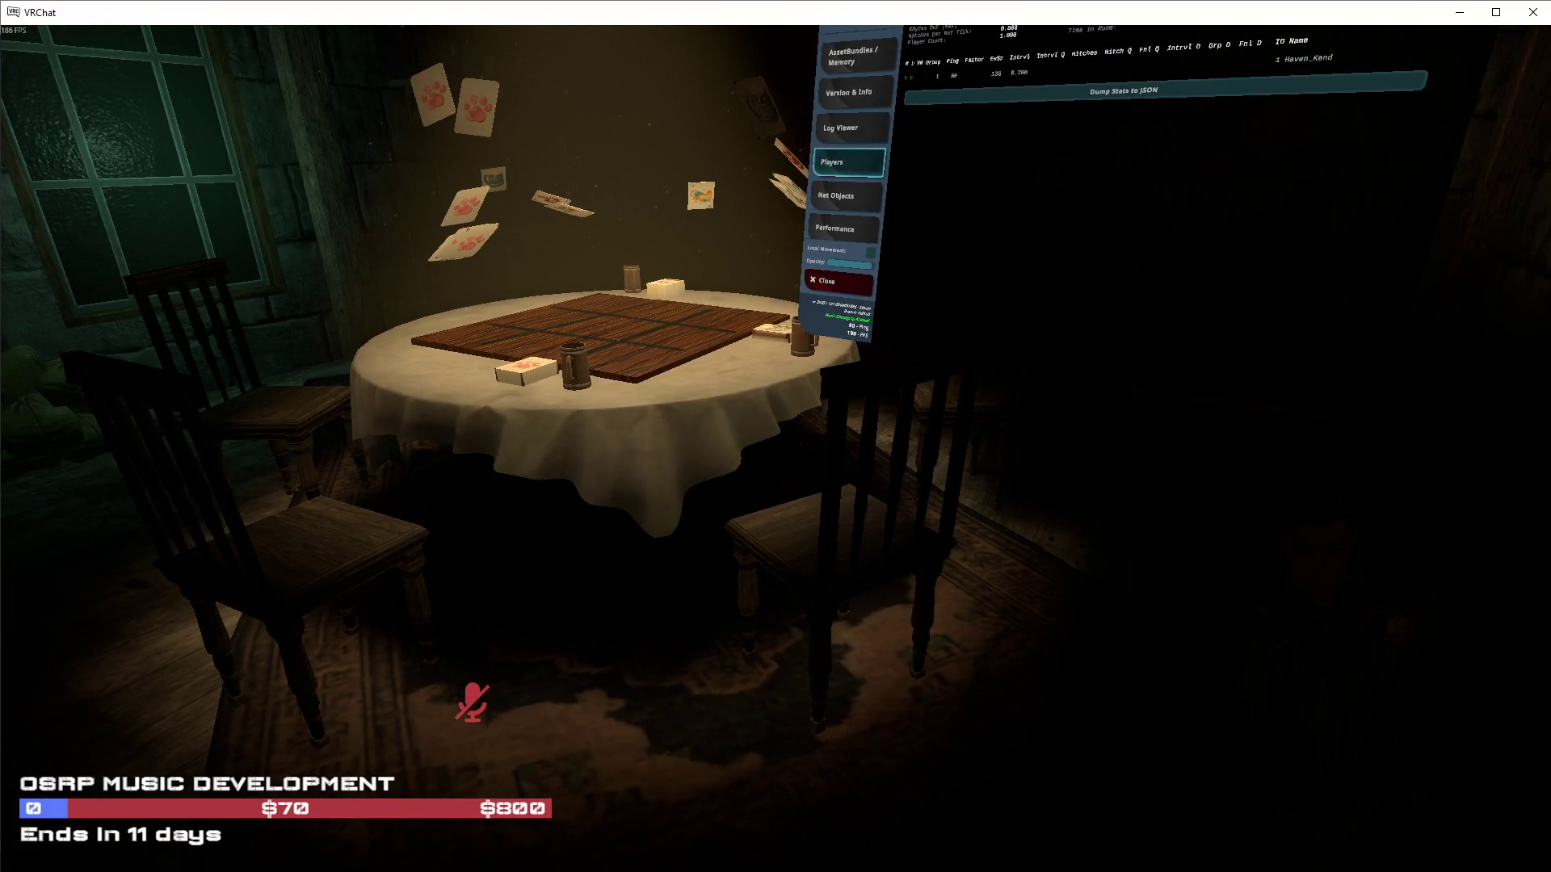
key(w)
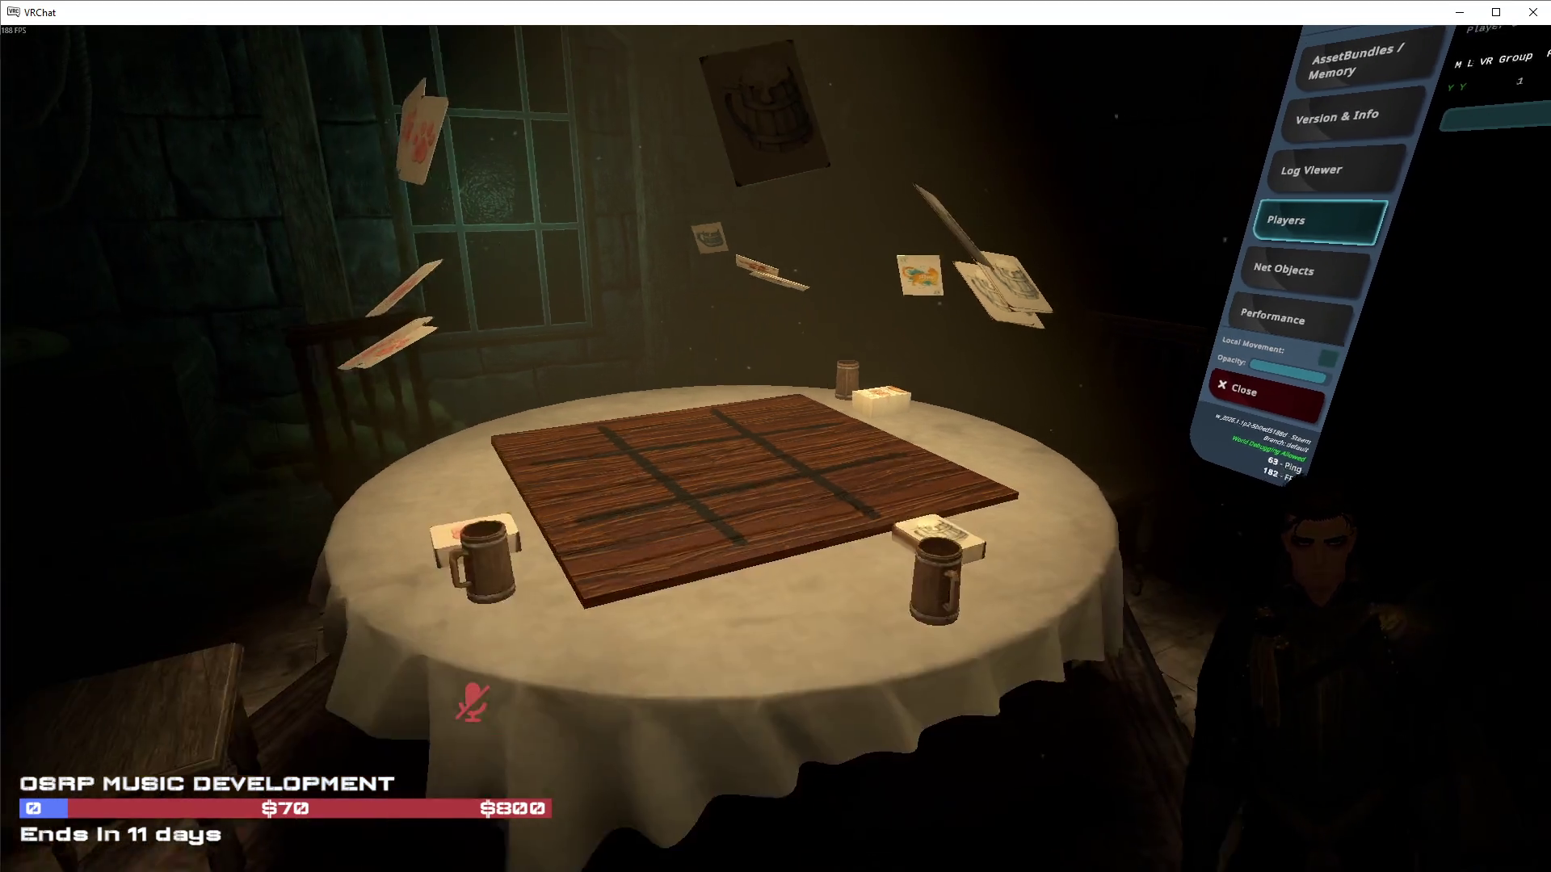
key(w)
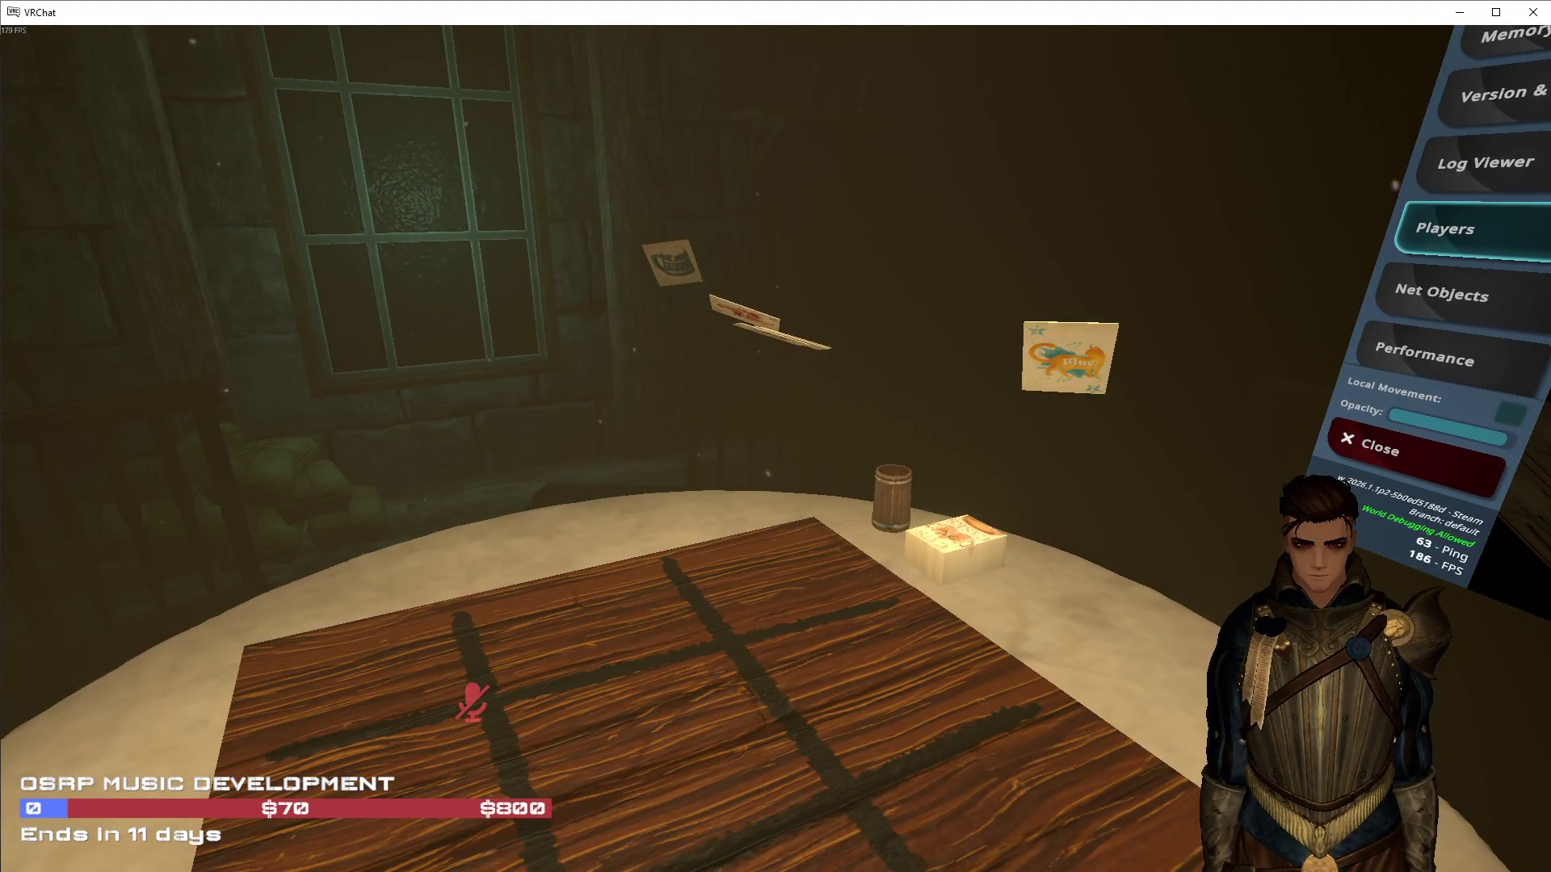
key(w)
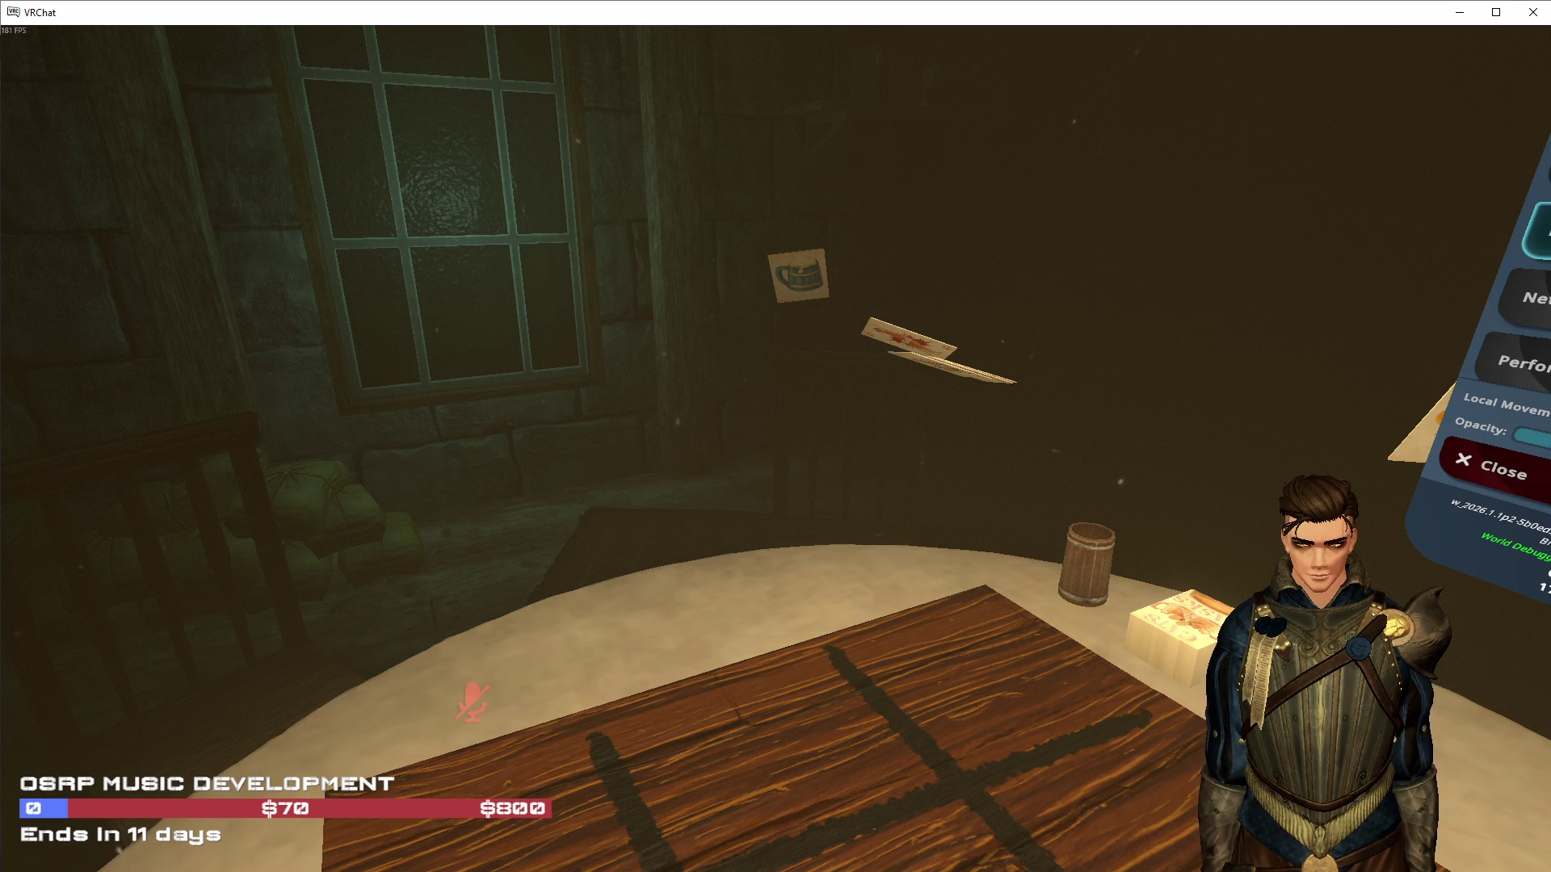
key(a)
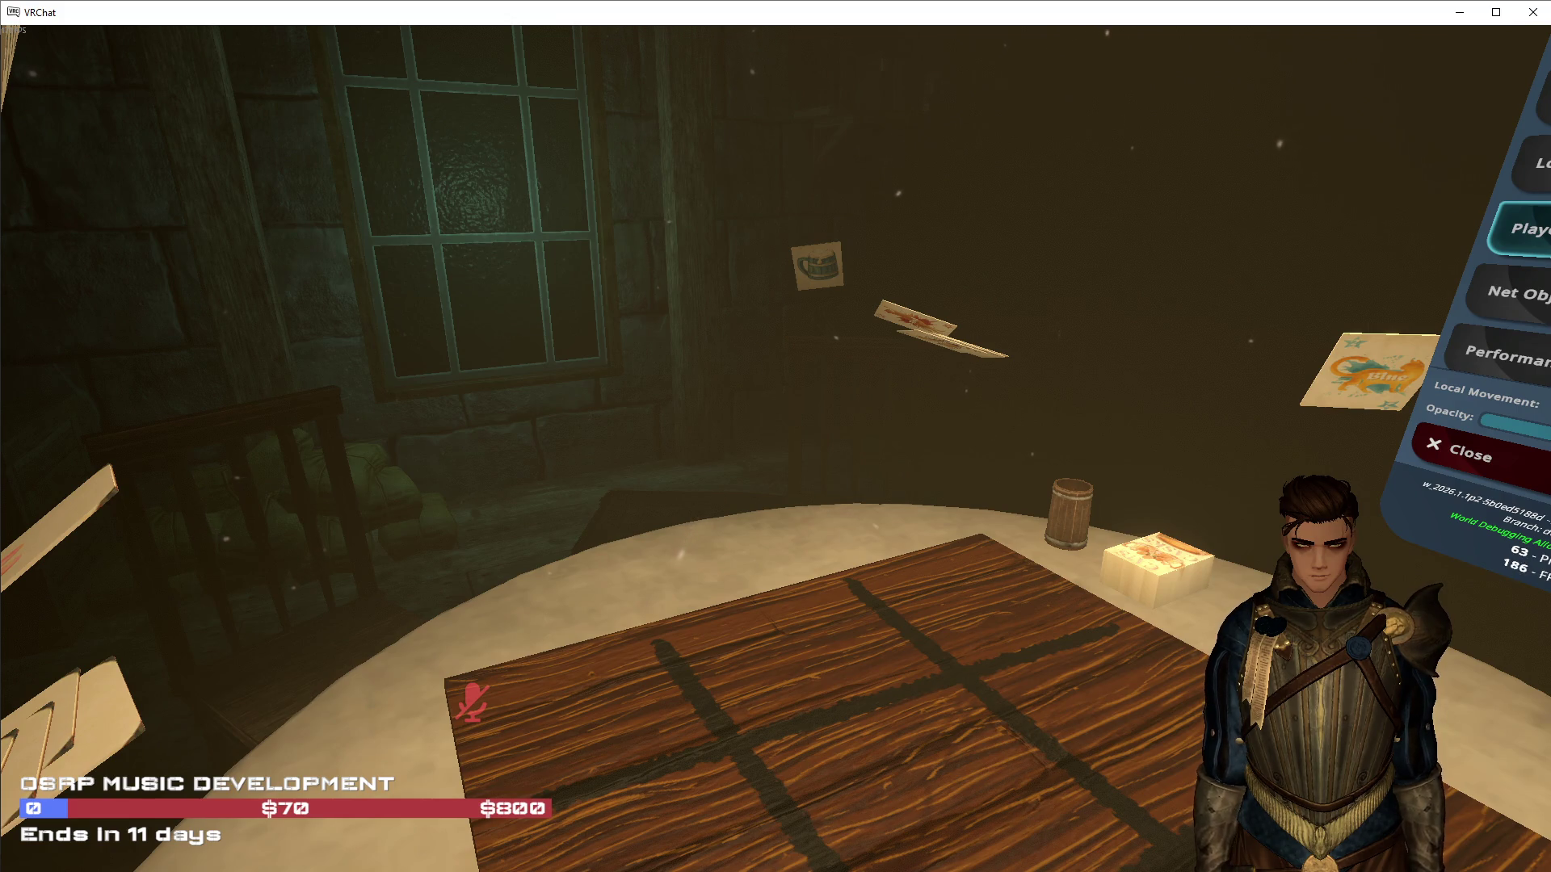
key(d)
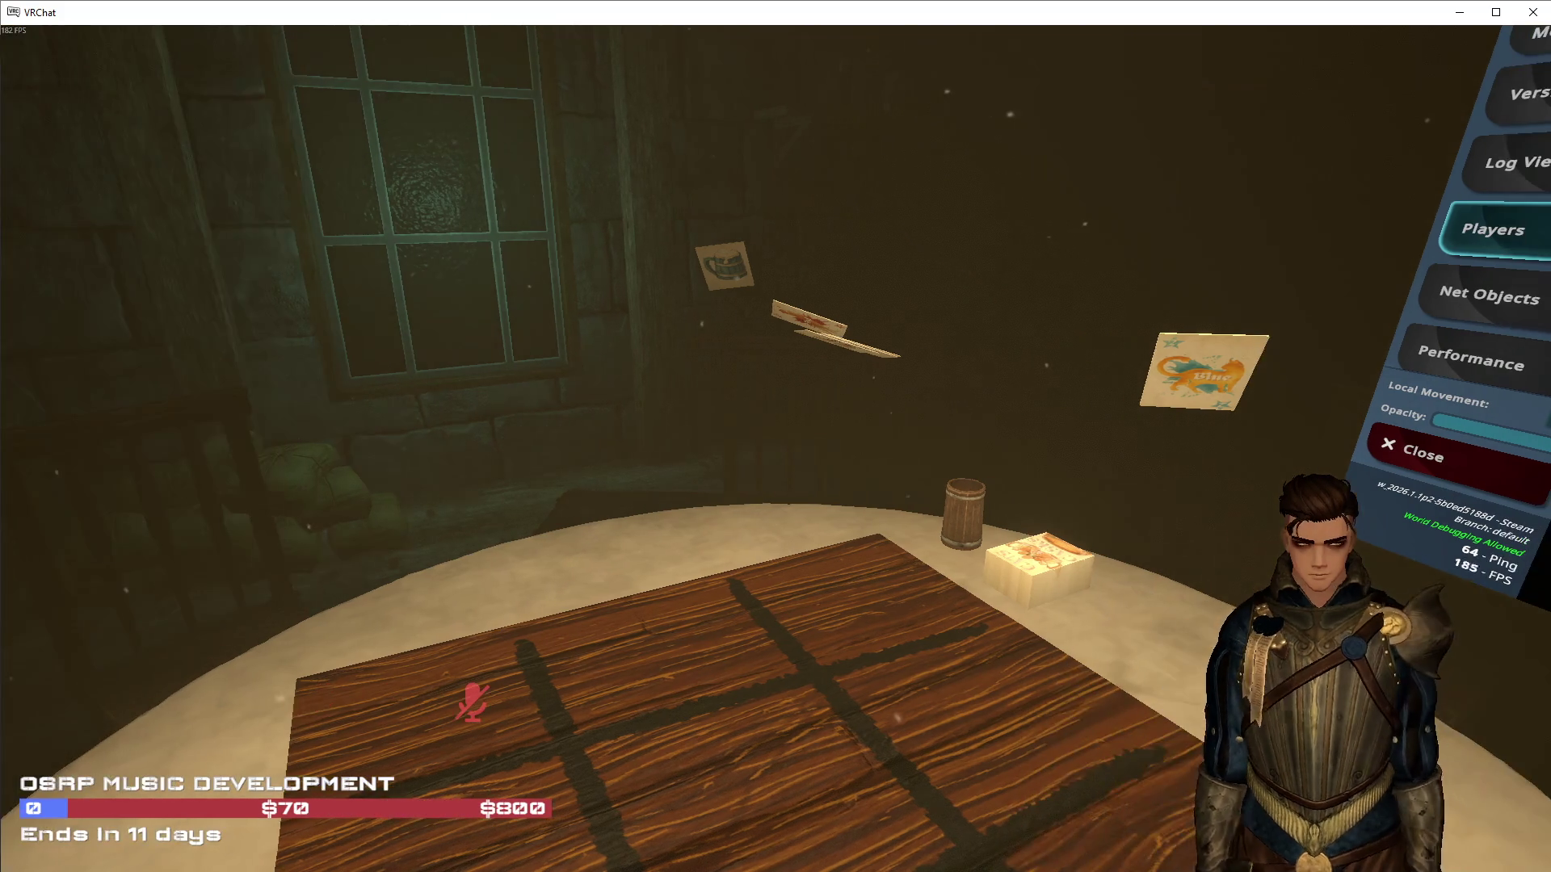
key(d)
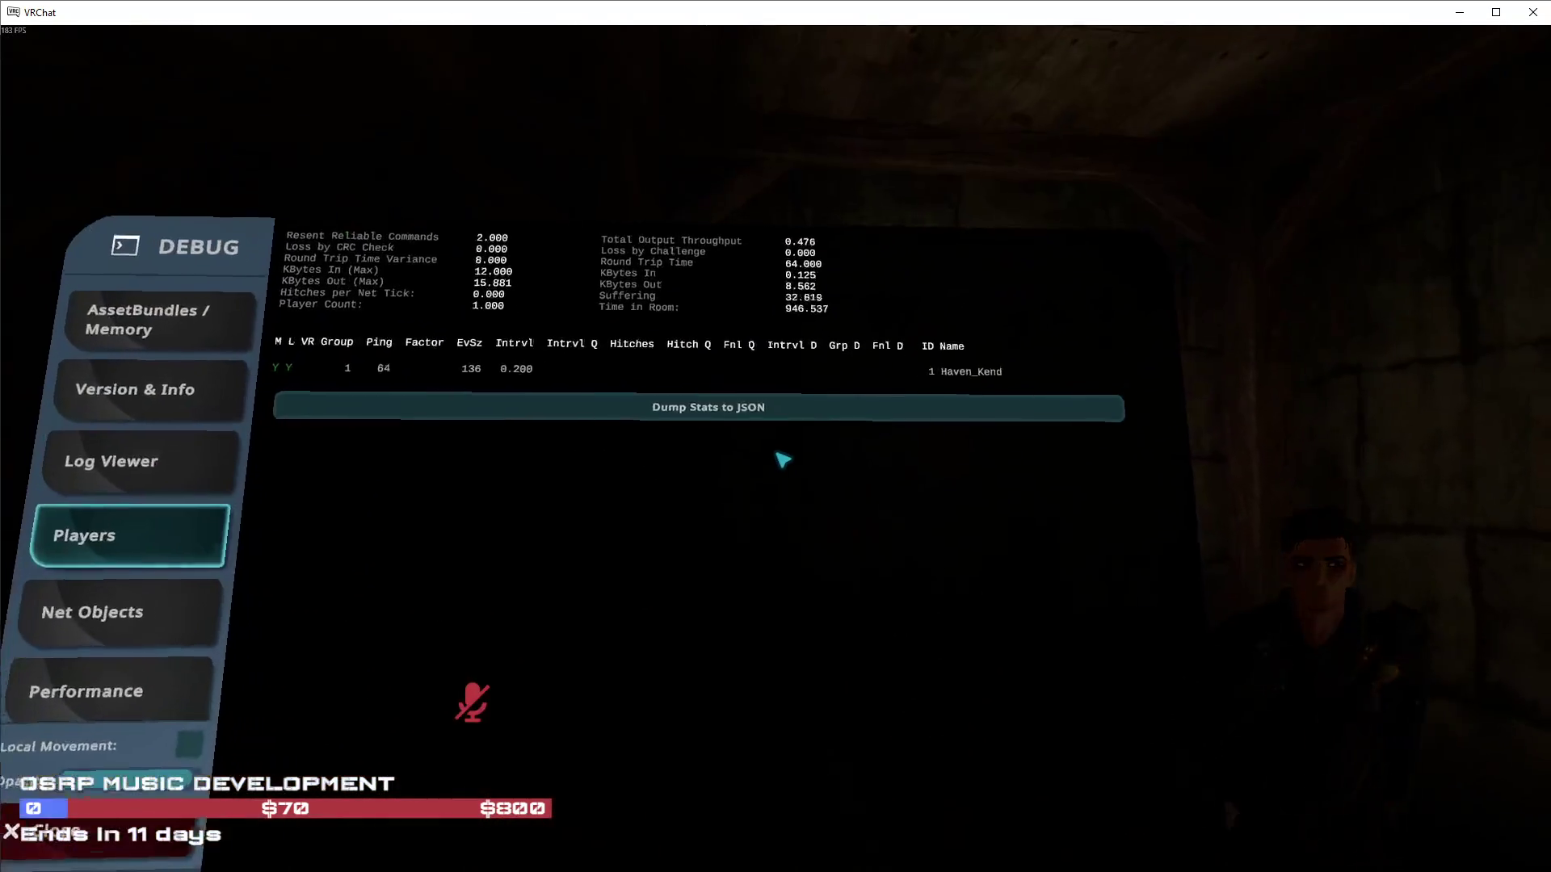
Check the Net Objects list in the debug panel, then close the panel
key(a)
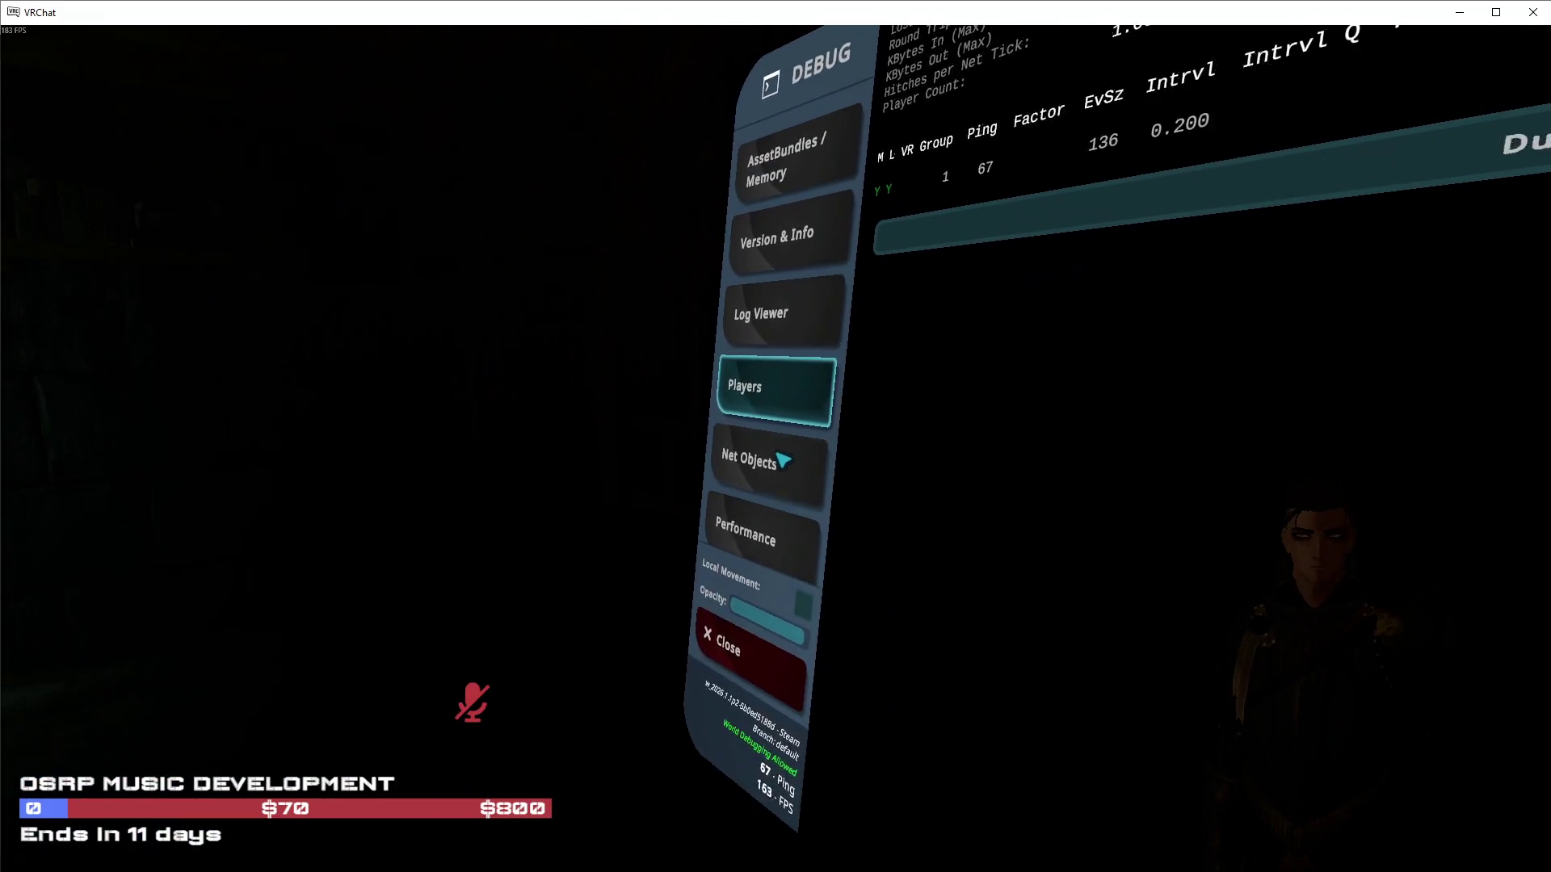
click(782, 460)
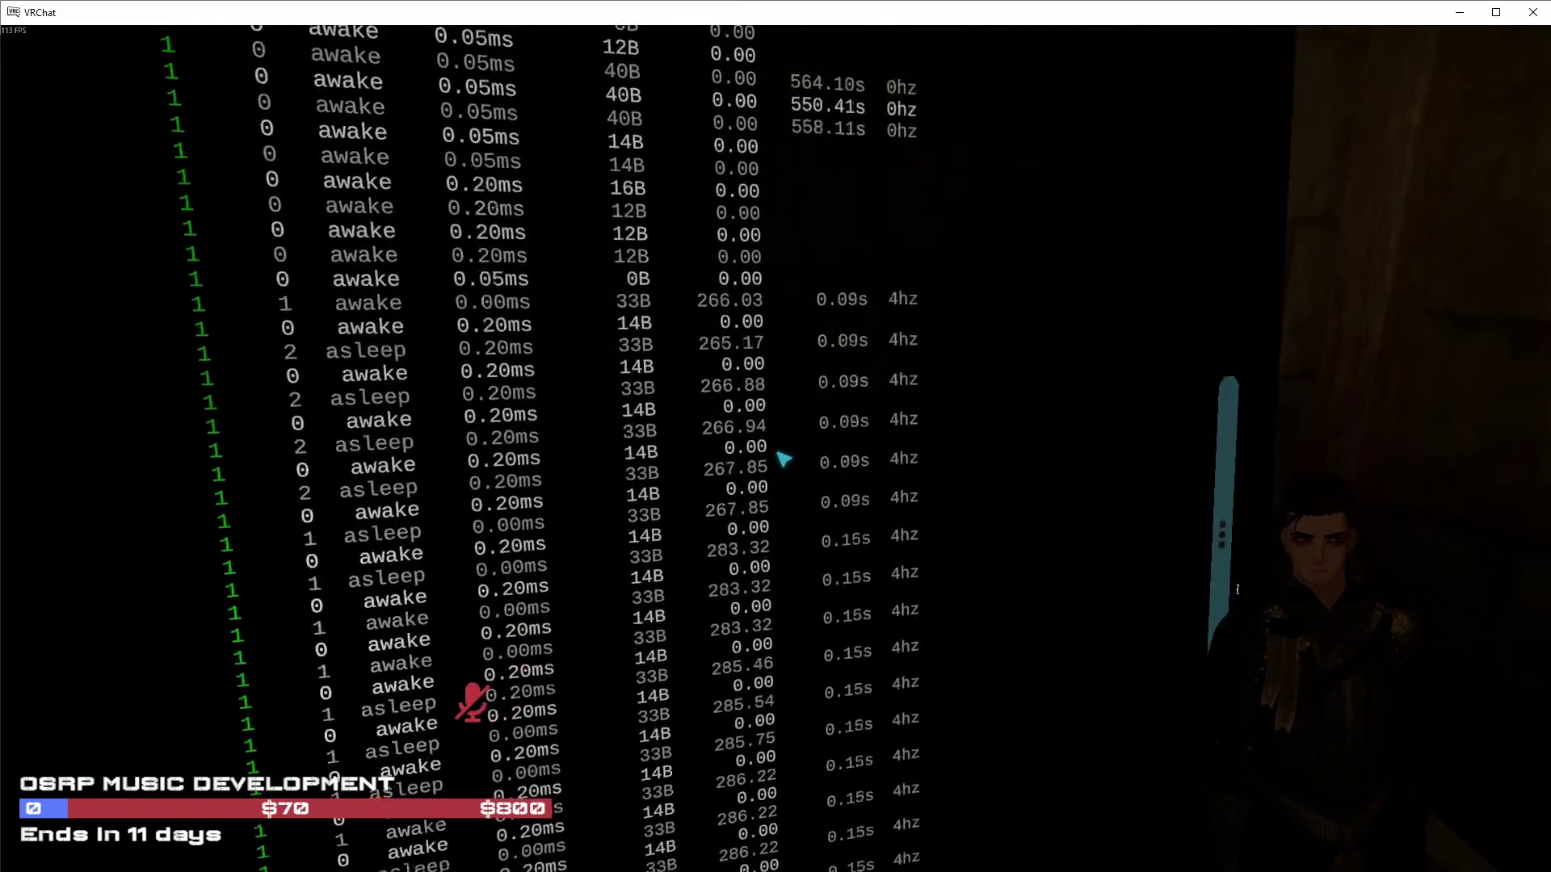
key(Escape)
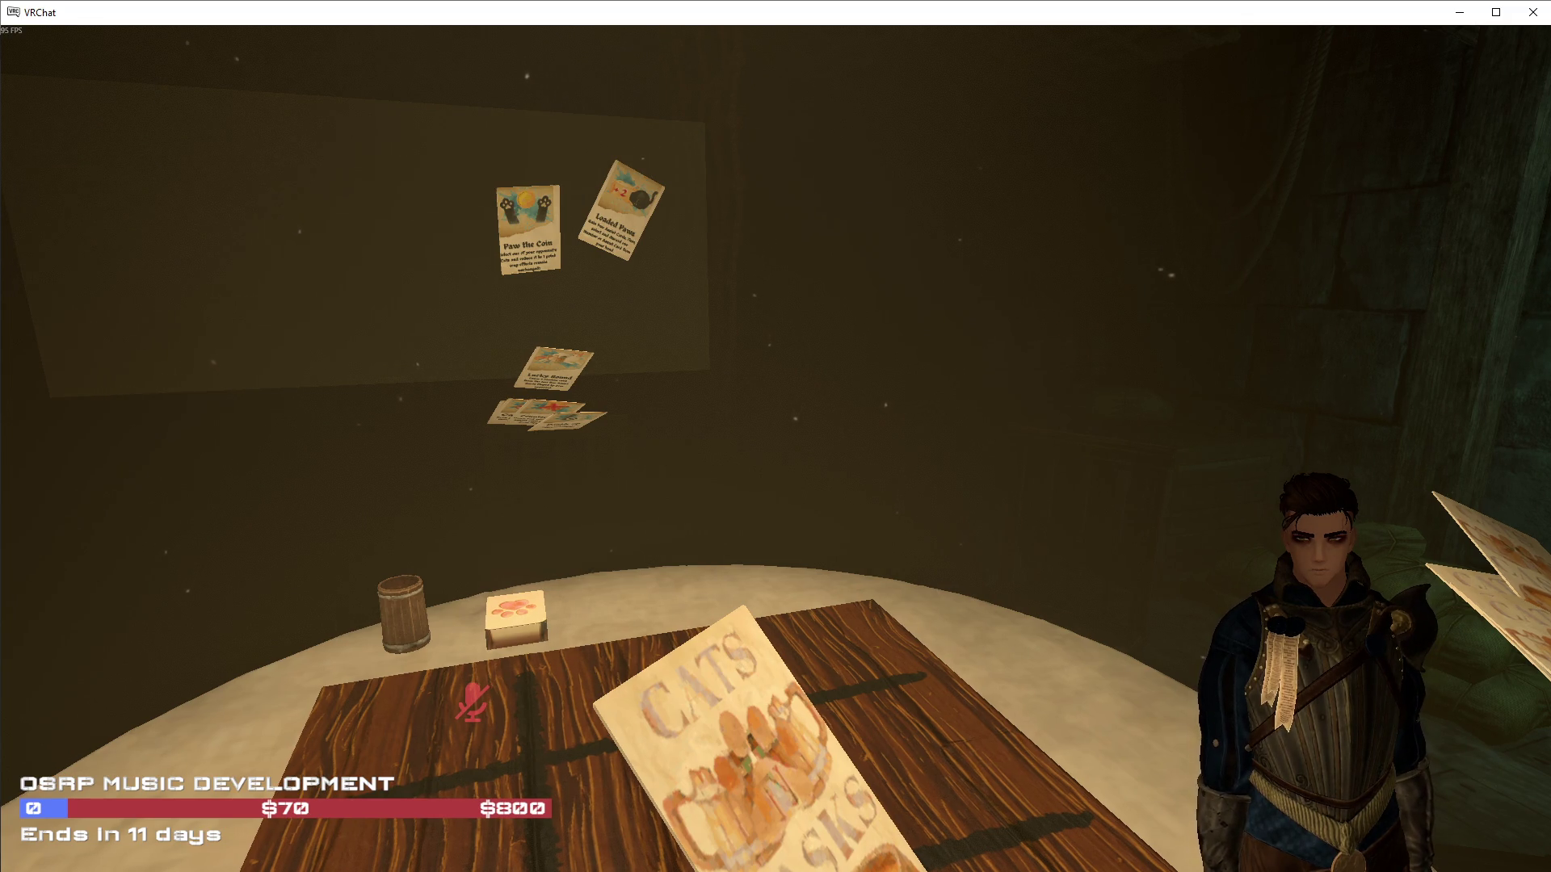
Look around the mugs and deck, then reopen the debug panel on its networked objects list
key(a)
key(s)
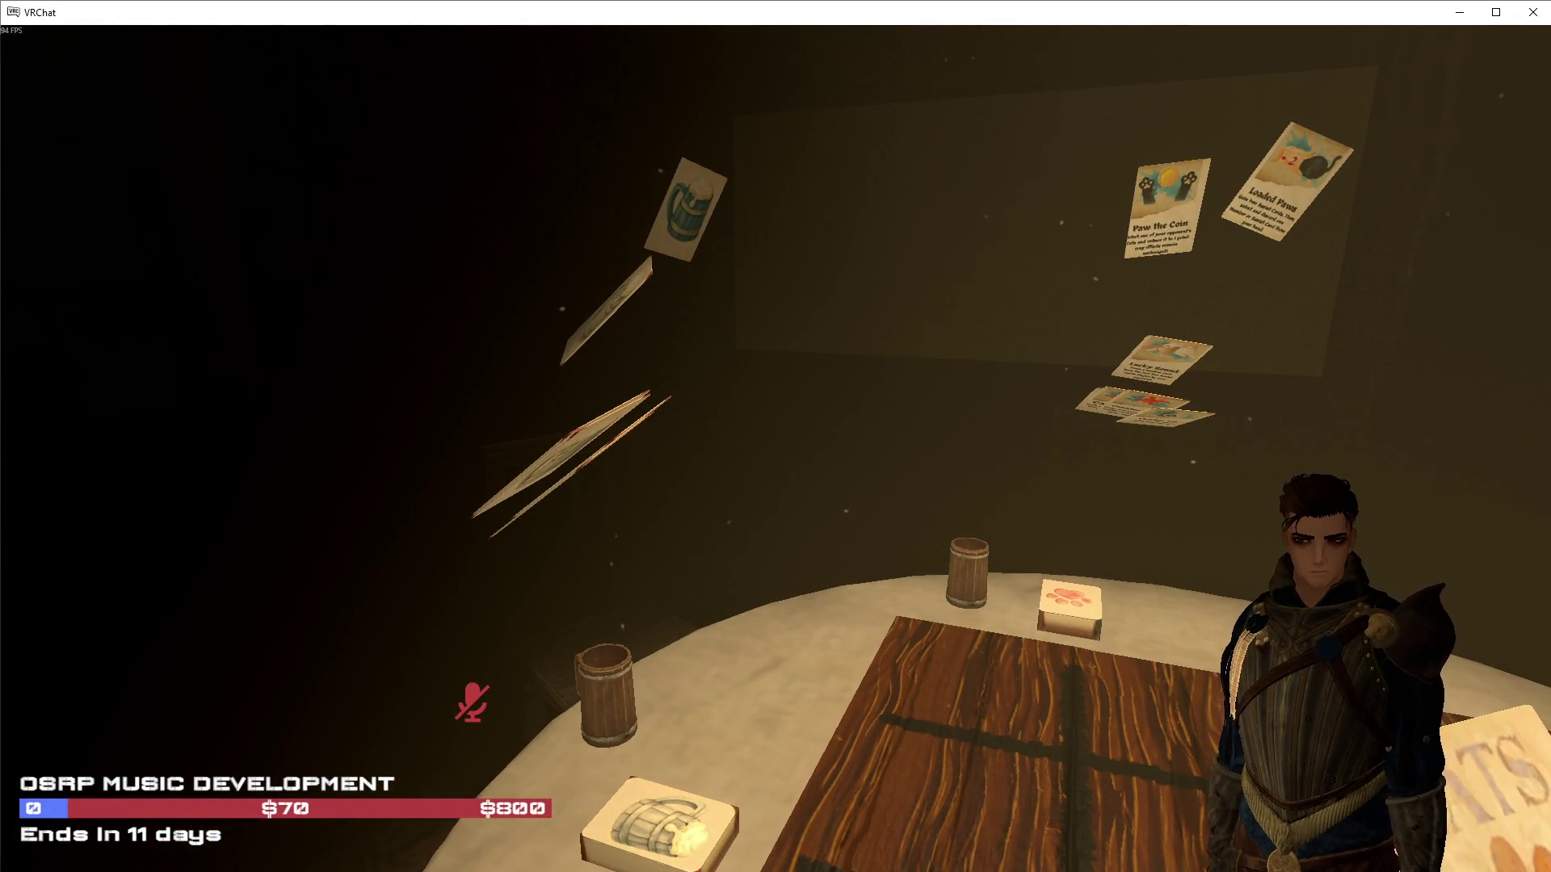
mouse_move(775, 436)
key(v)
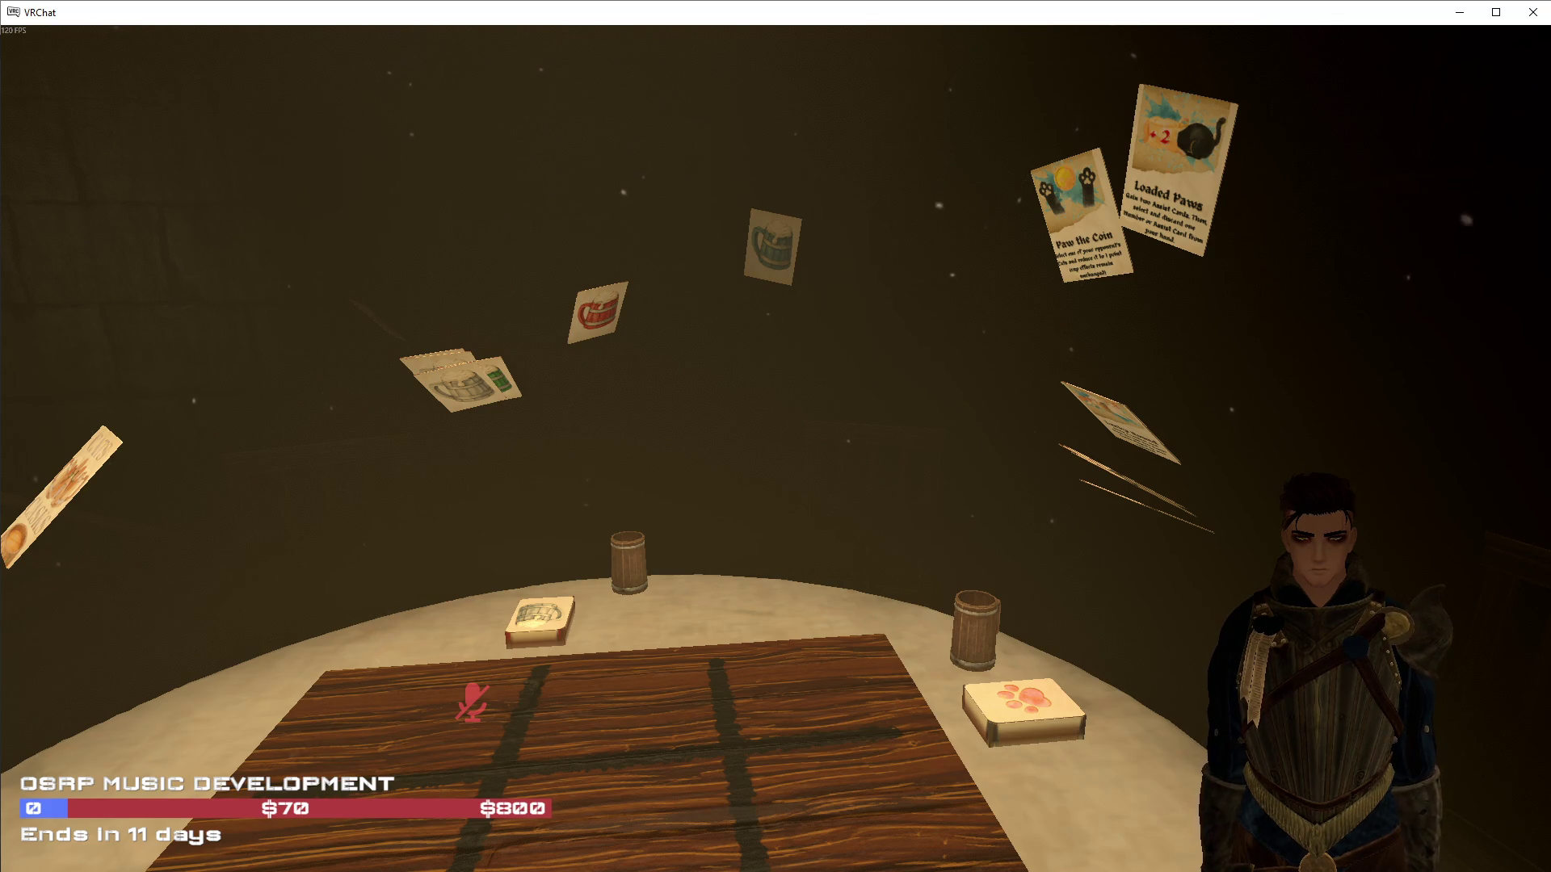
key(shift+grave+7)
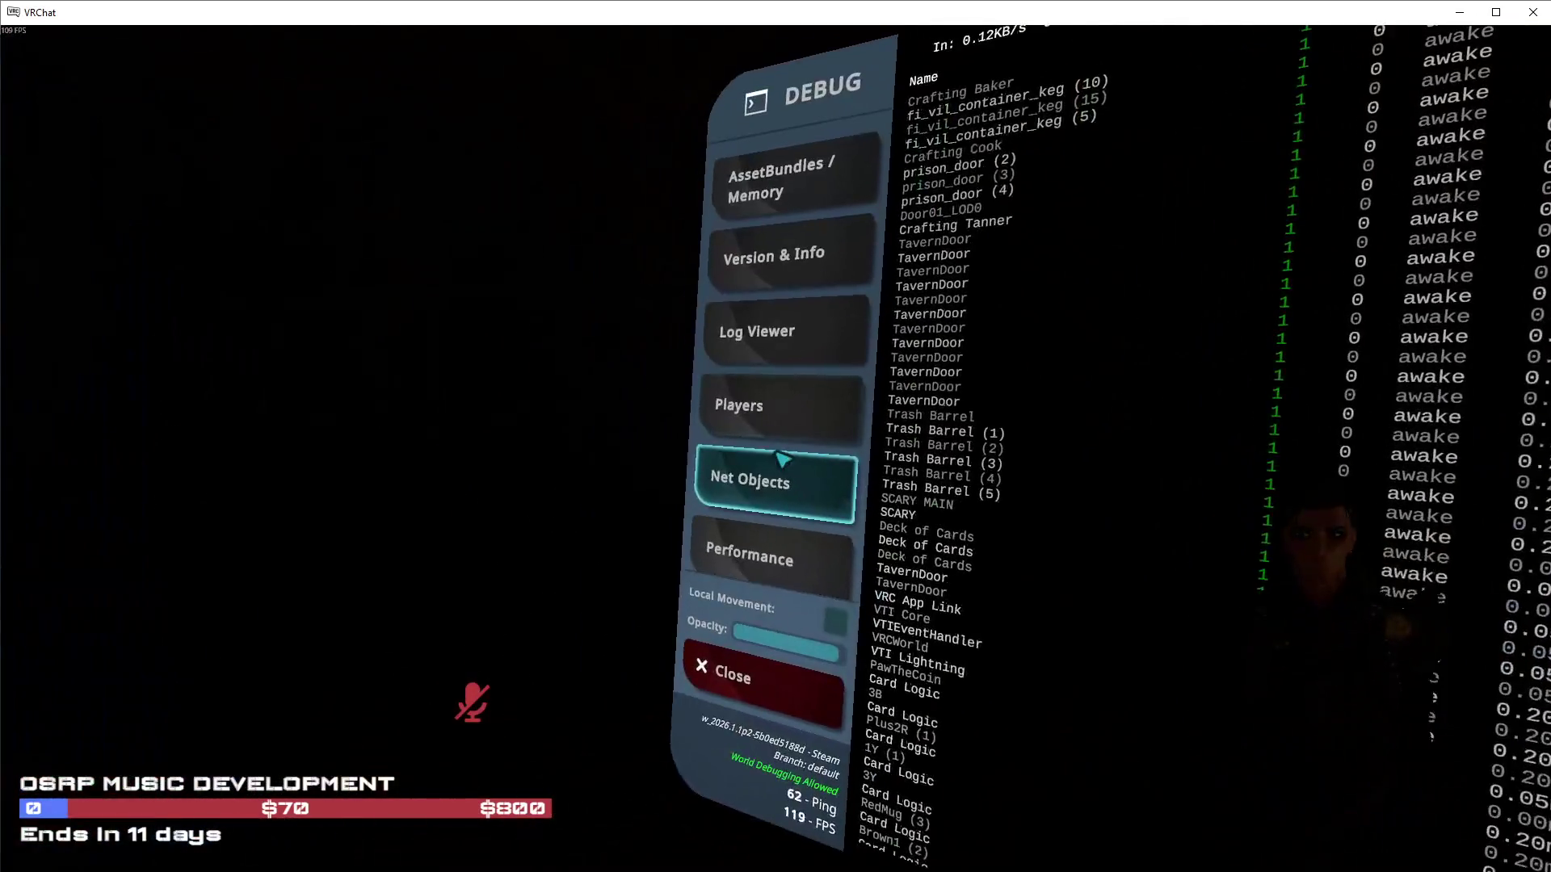
View the Players network stats, then close the debug panel
click(783, 458)
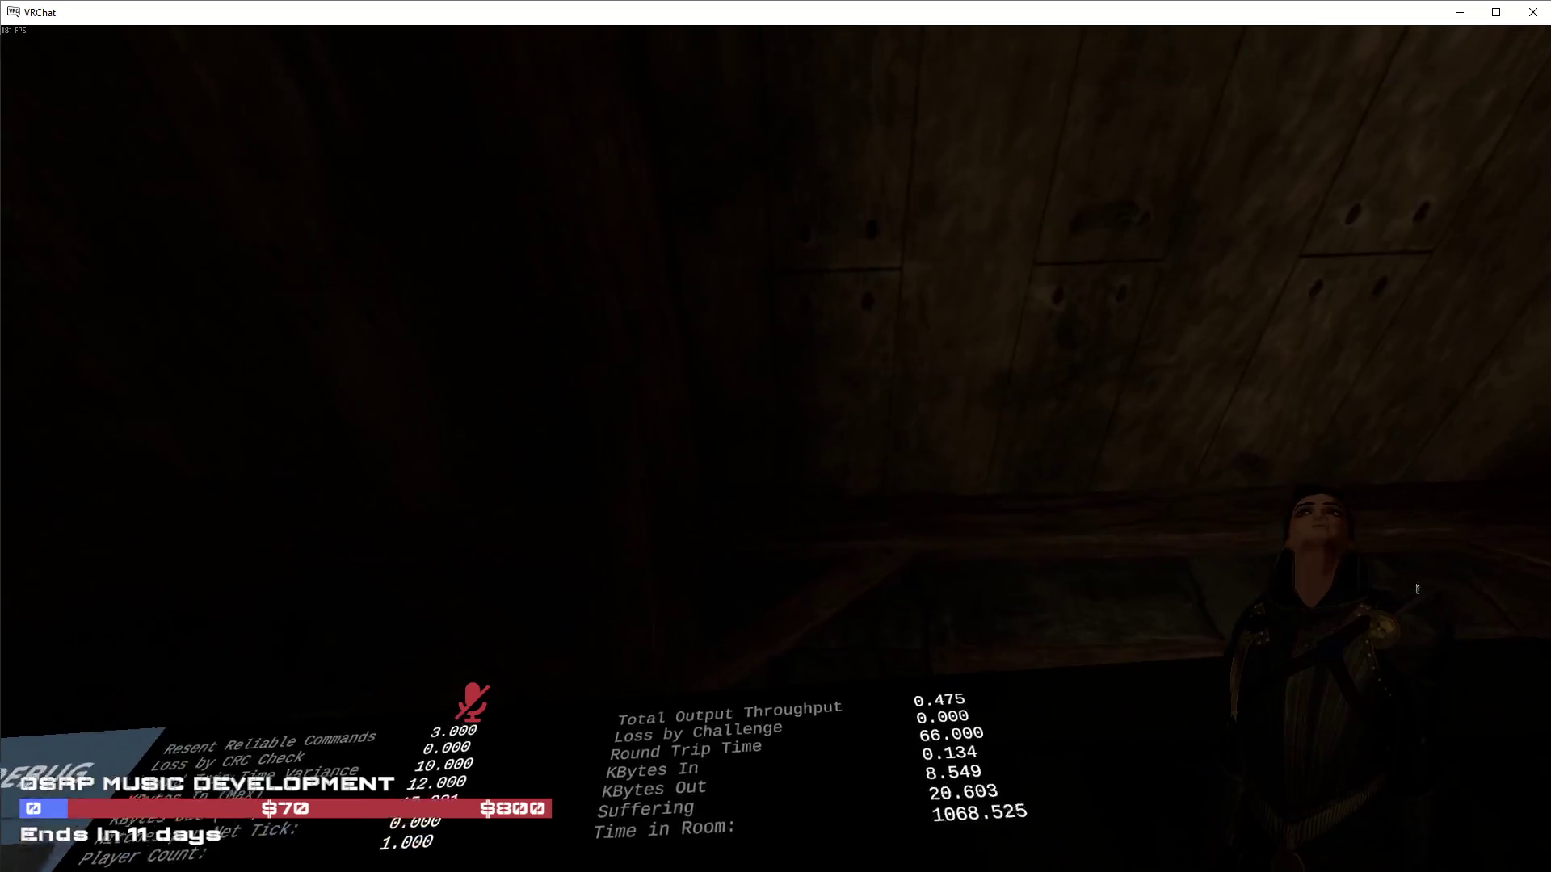
key(Escape)
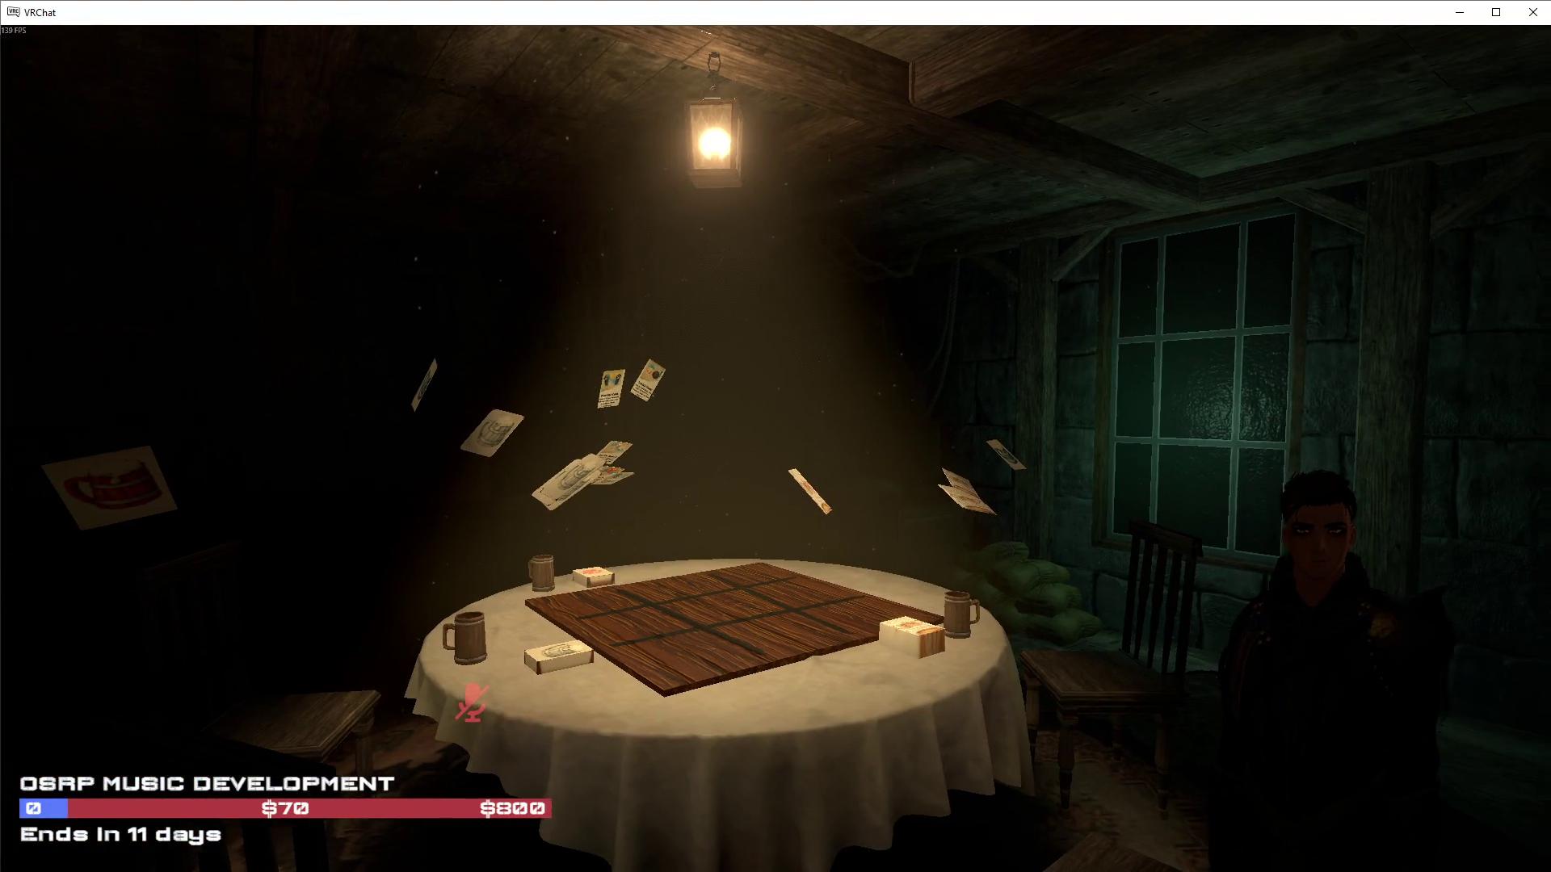
Reopen the debug panel showing the players' network stats
key(shift+grave+3)
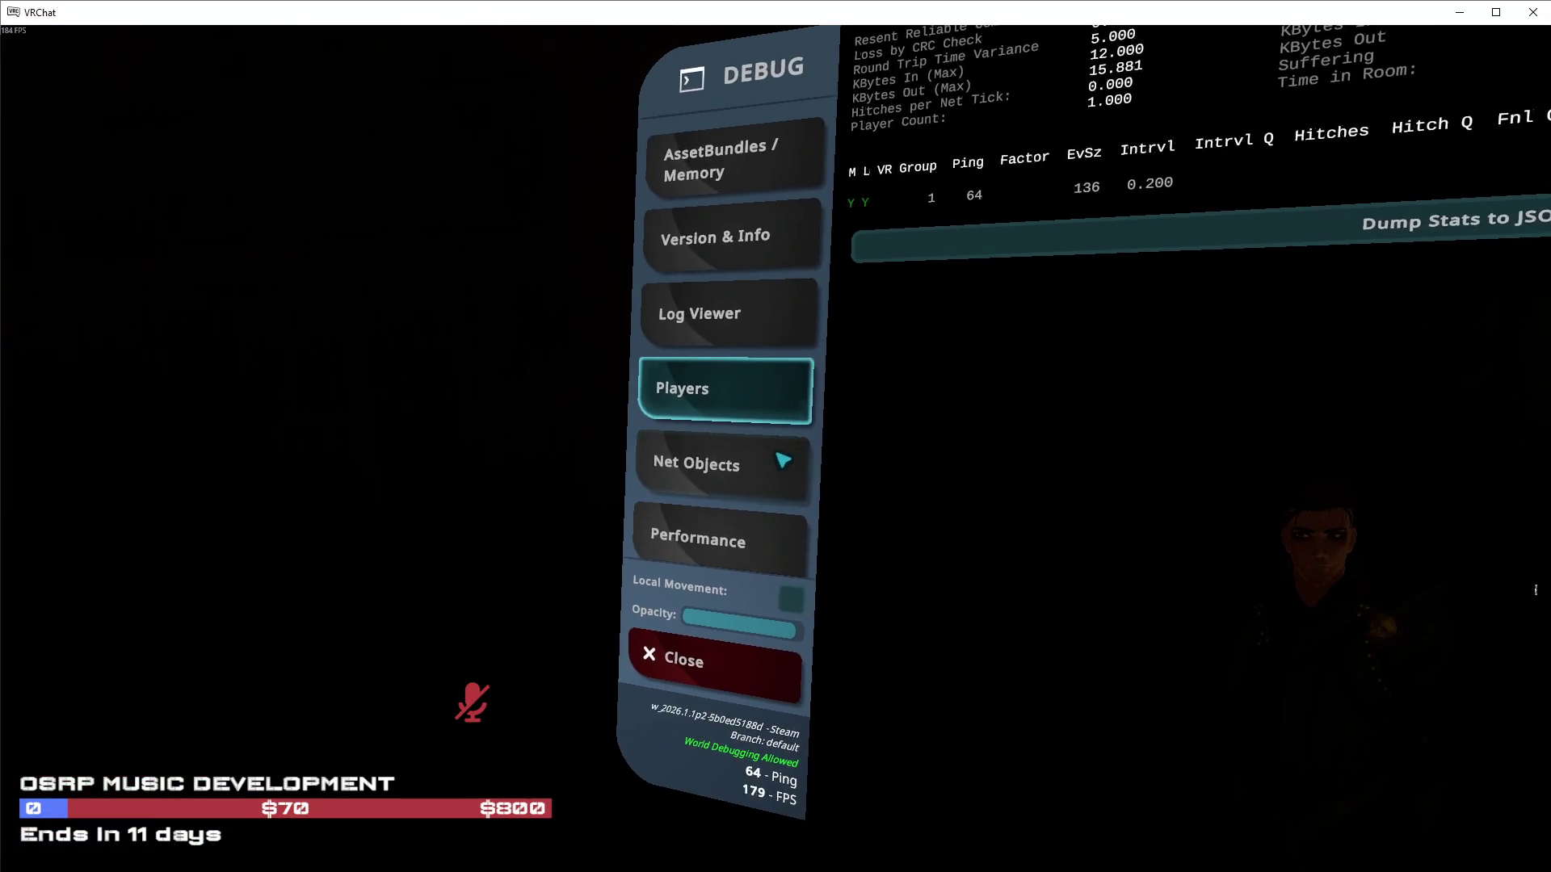
Scroll Net Objects to the end, open the main menu, and switch to the Unity editor
click(782, 459)
scroll(781, 459, down, 15)
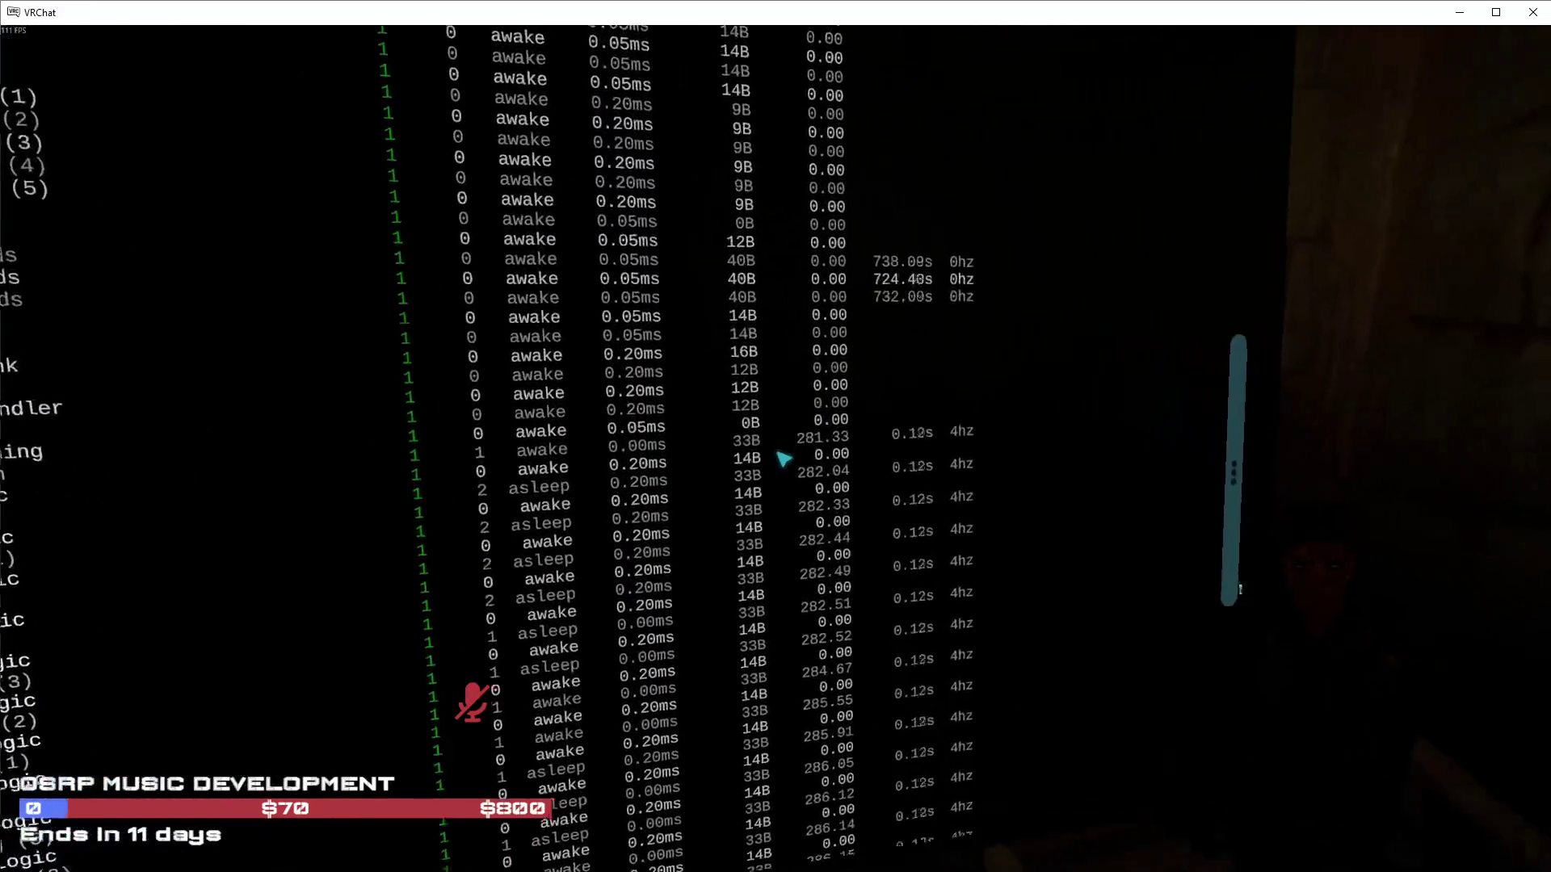
scroll(782, 459, down, 8)
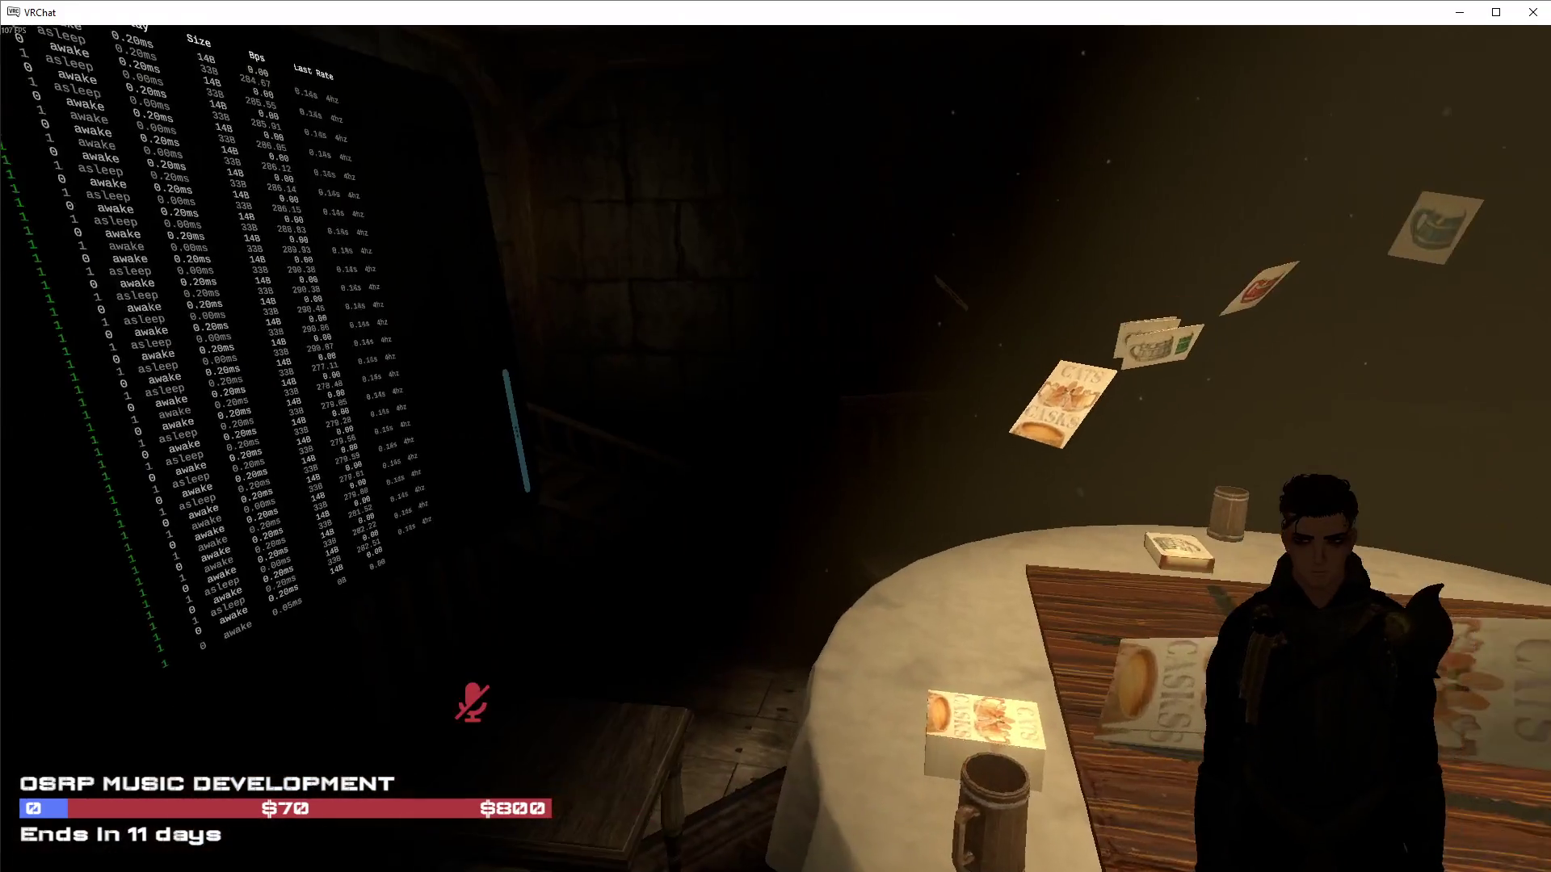
key(Escape)
key(Escape)
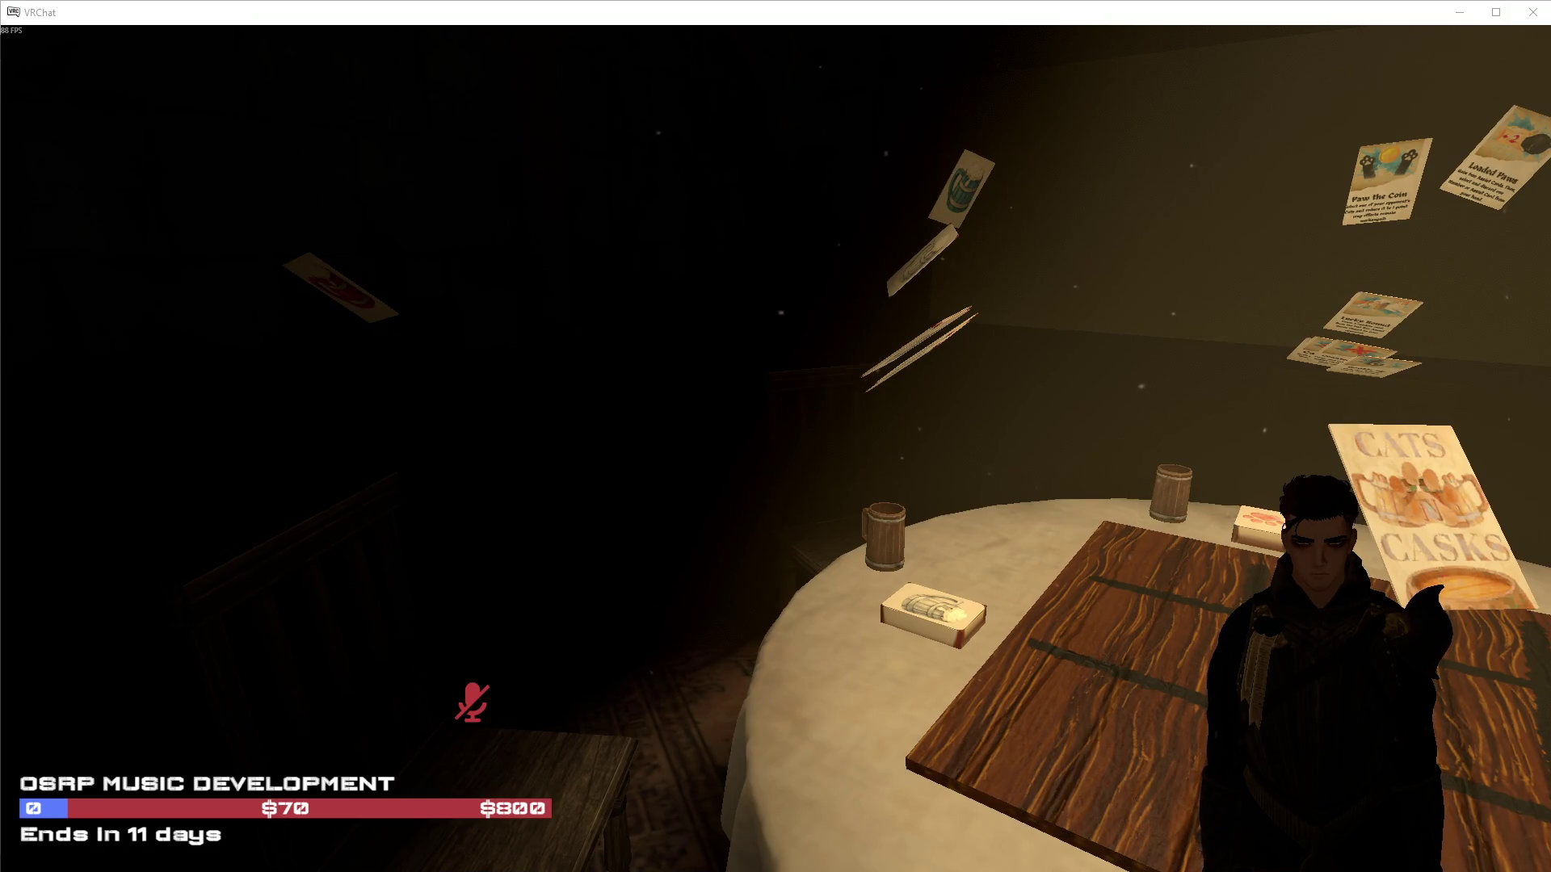
key(alt+Tab)
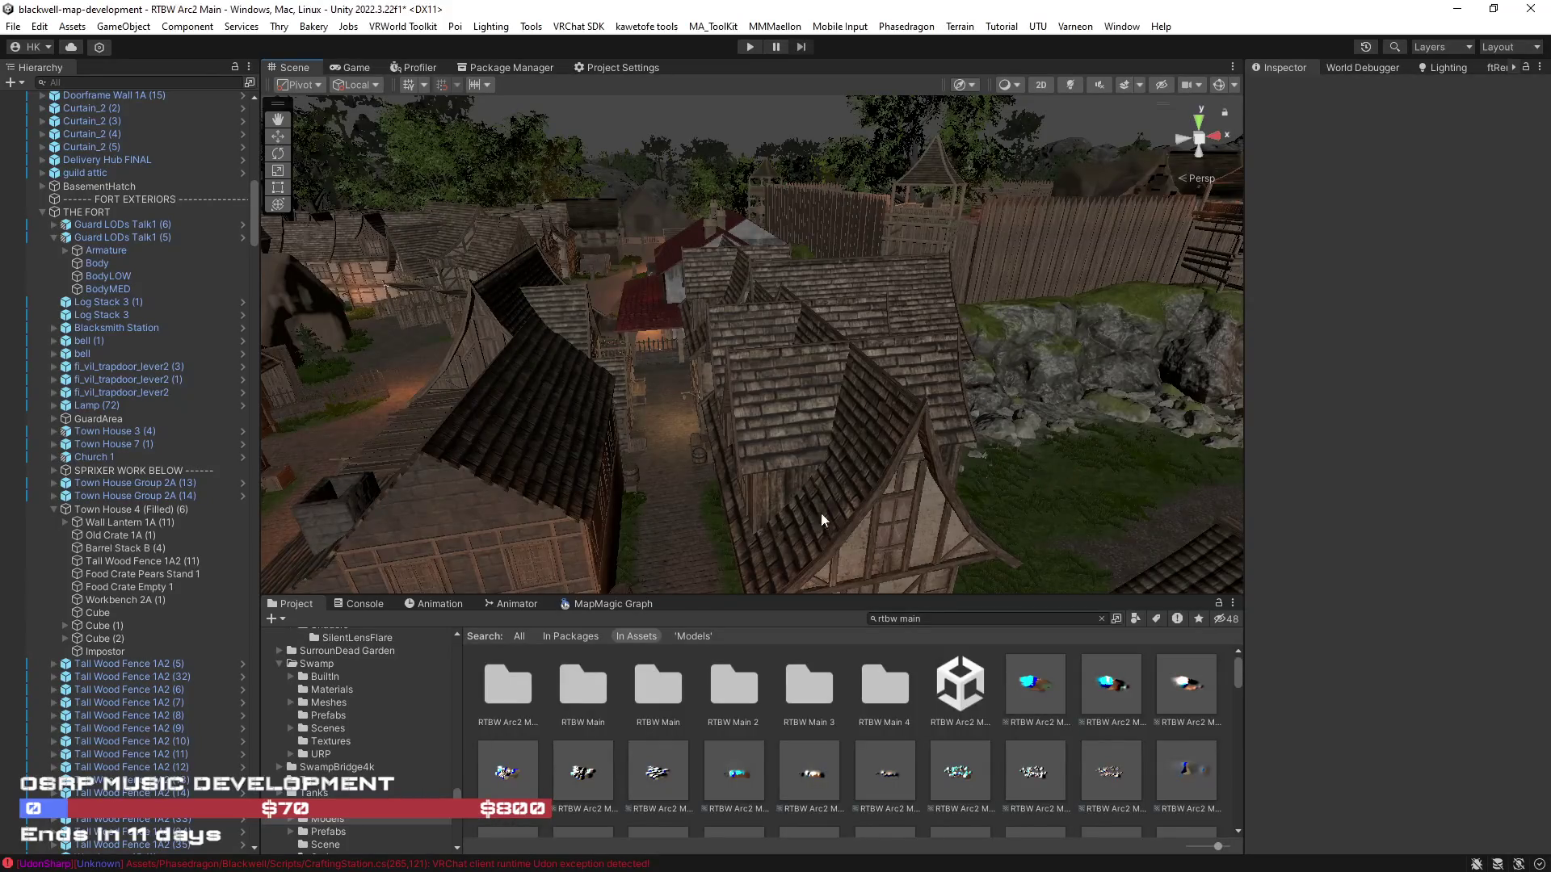
Open the 'tavern uno' scene with Don't Save, and expand Tavern Game Room and Cat Deck and Button
drag(928, 620, 871, 621)
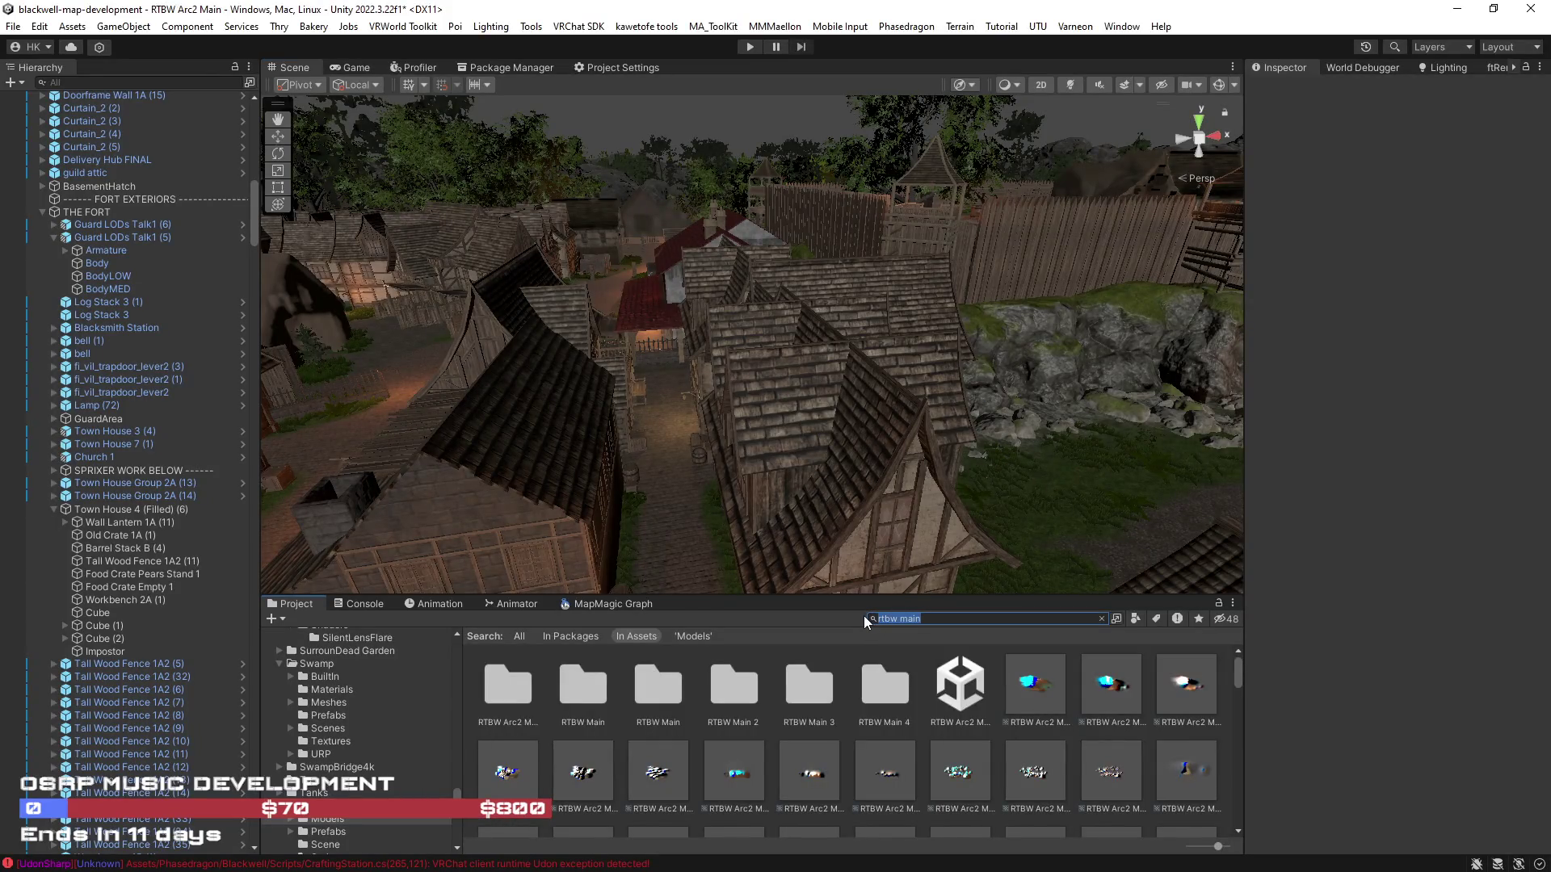
text(tavern uno)
click(580, 690)
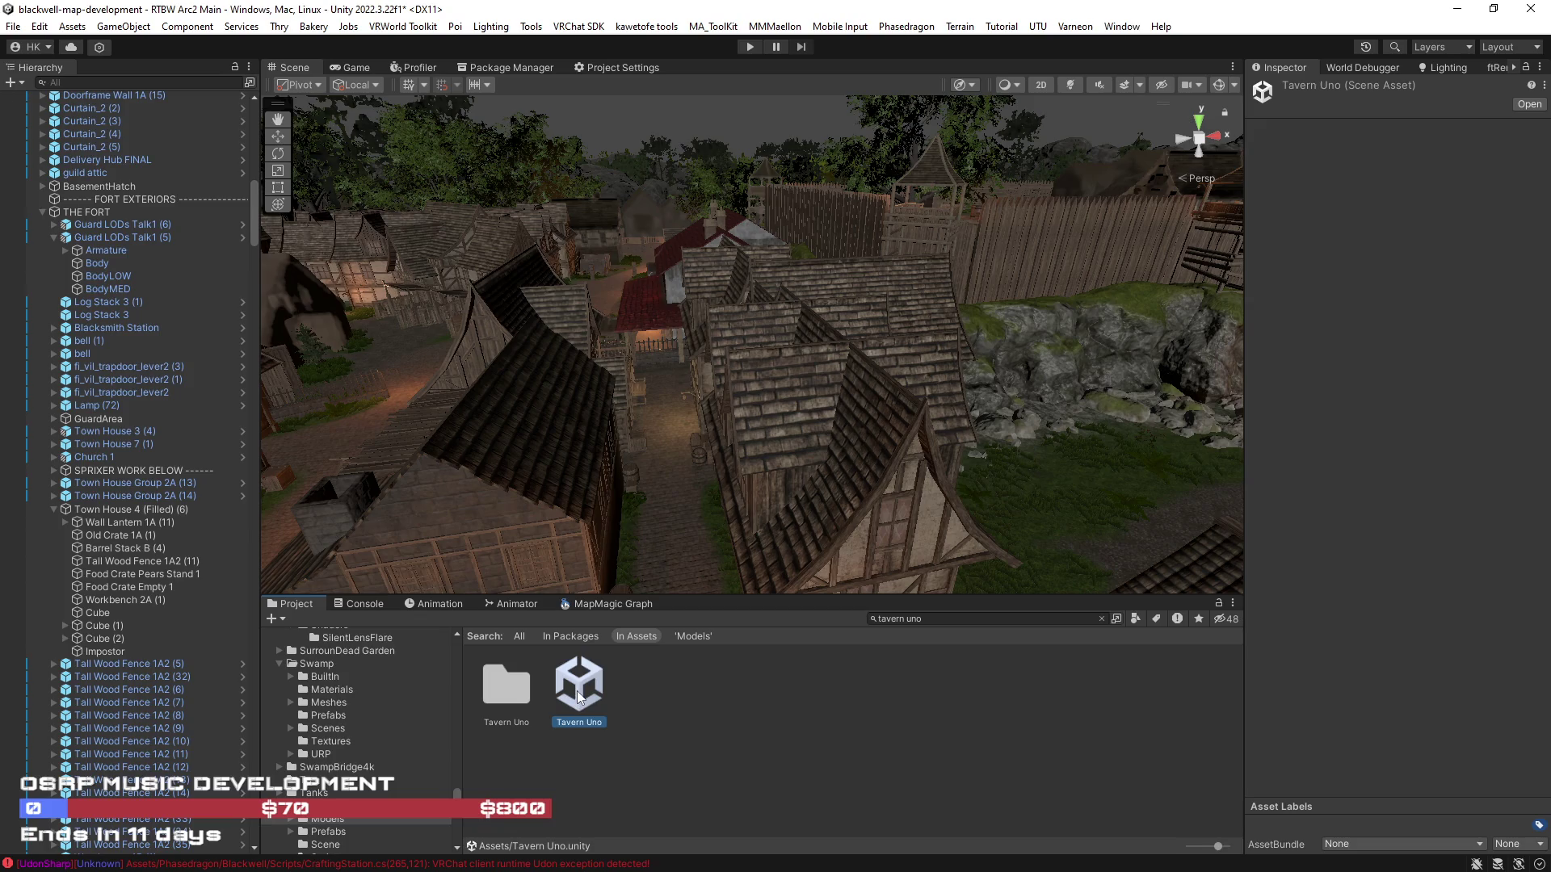
double_click(578, 691)
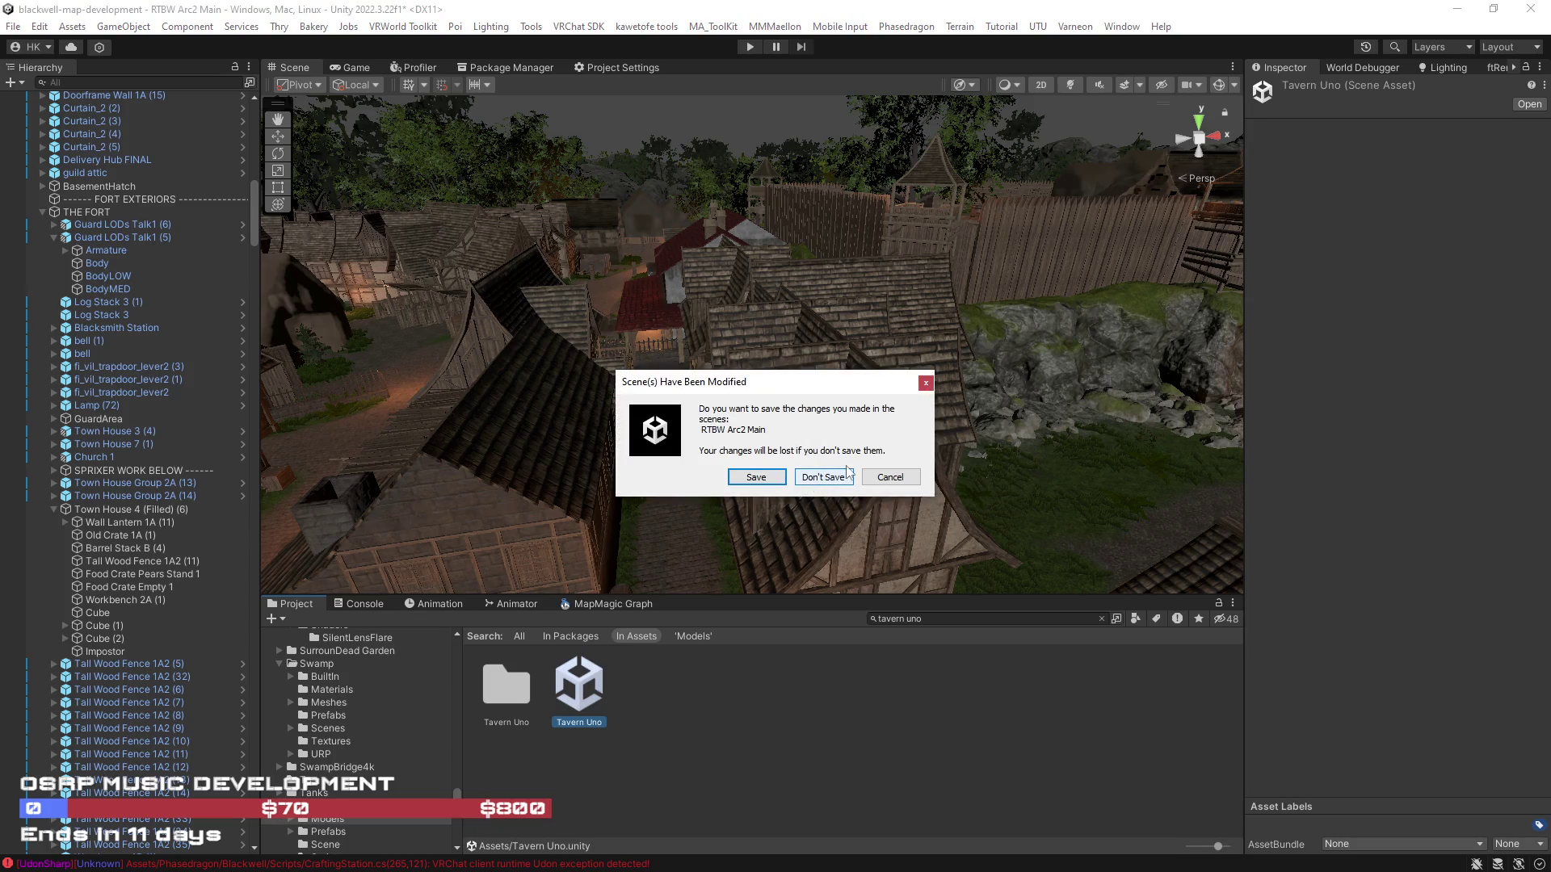
click(824, 477)
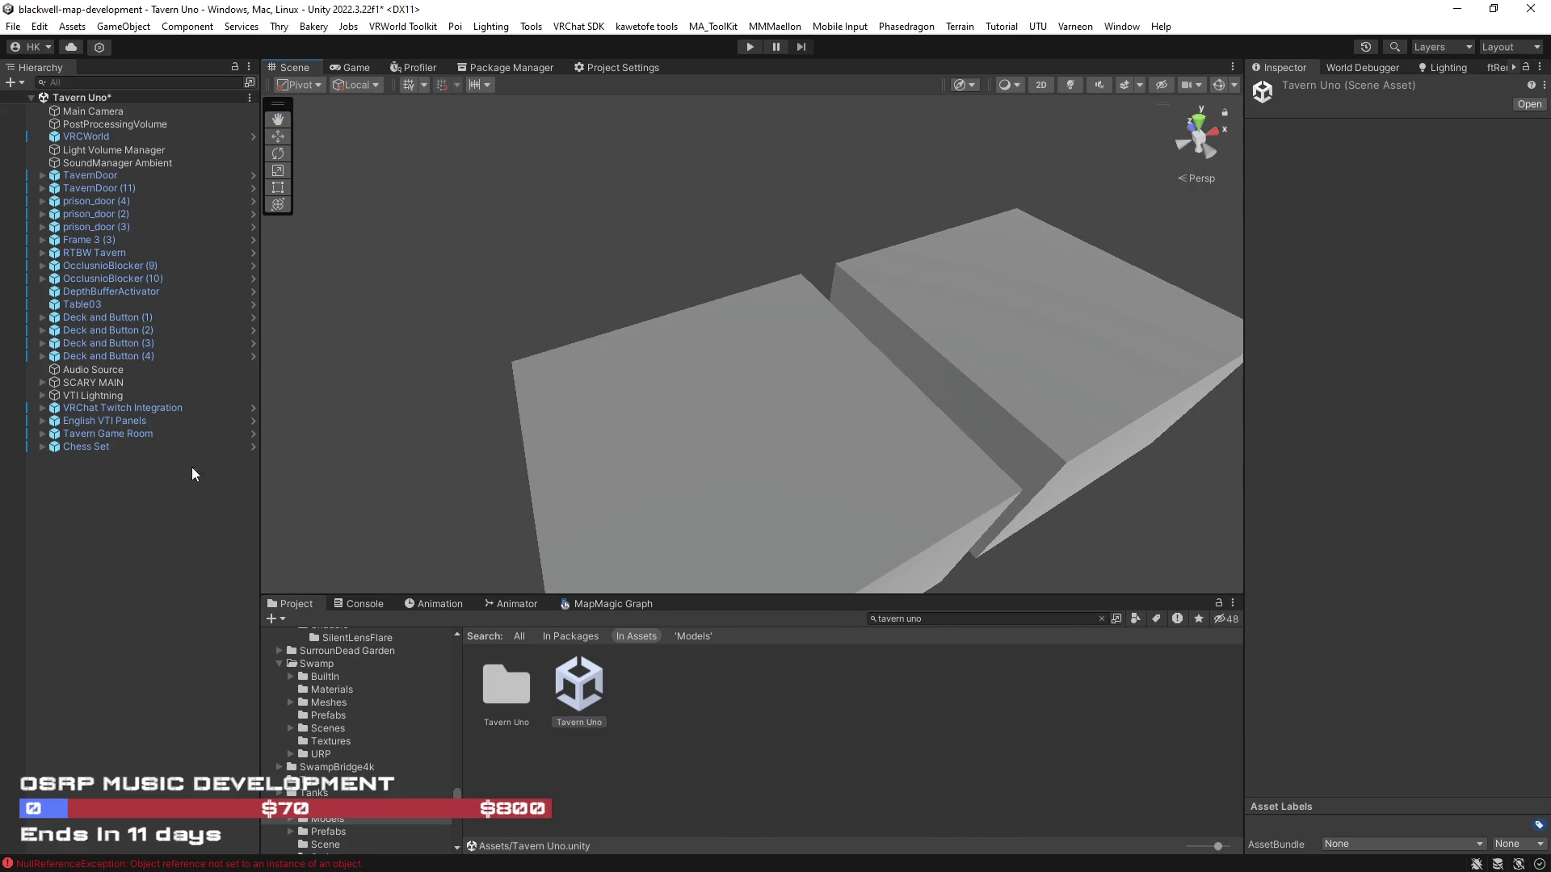
click(42, 433)
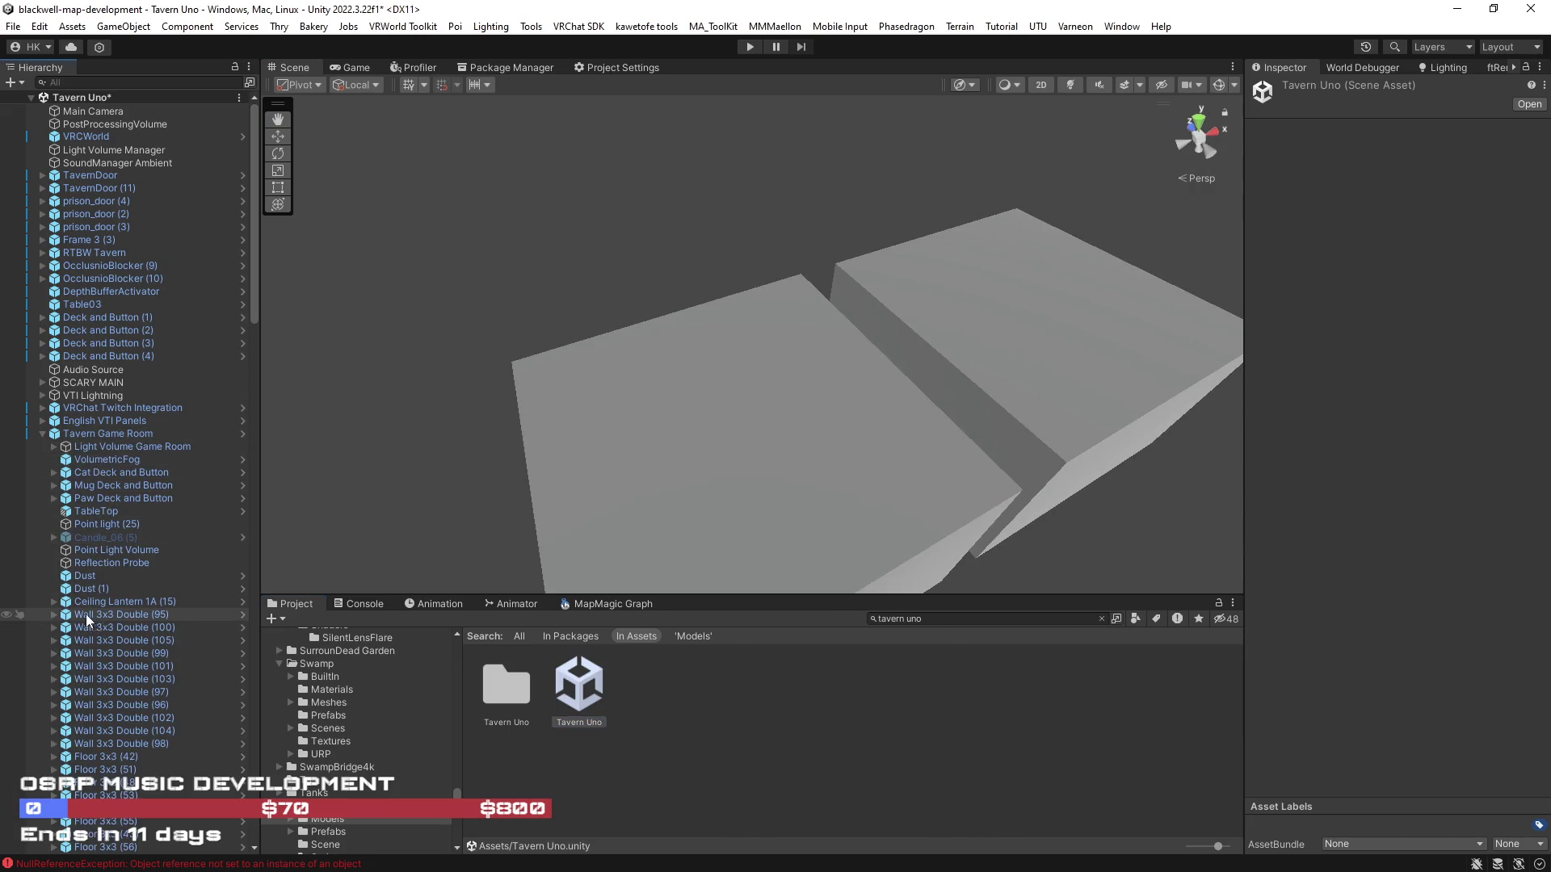
click(53, 473)
Select the cat Deck of Cards and frame it on the tavern table
click(113, 485)
key(f)
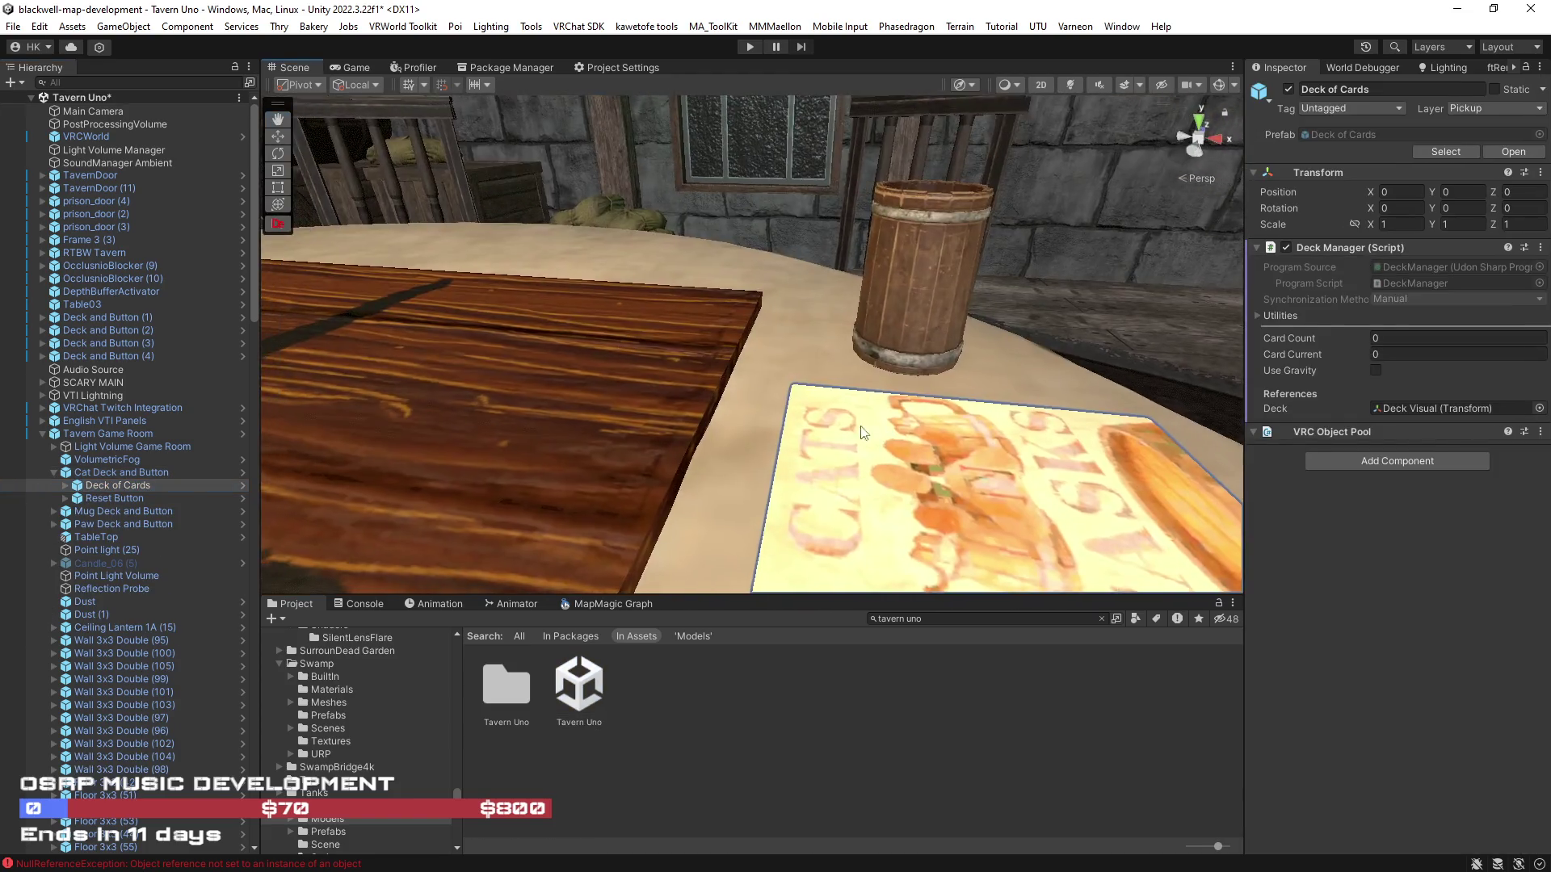
drag(862, 432, 671, 435)
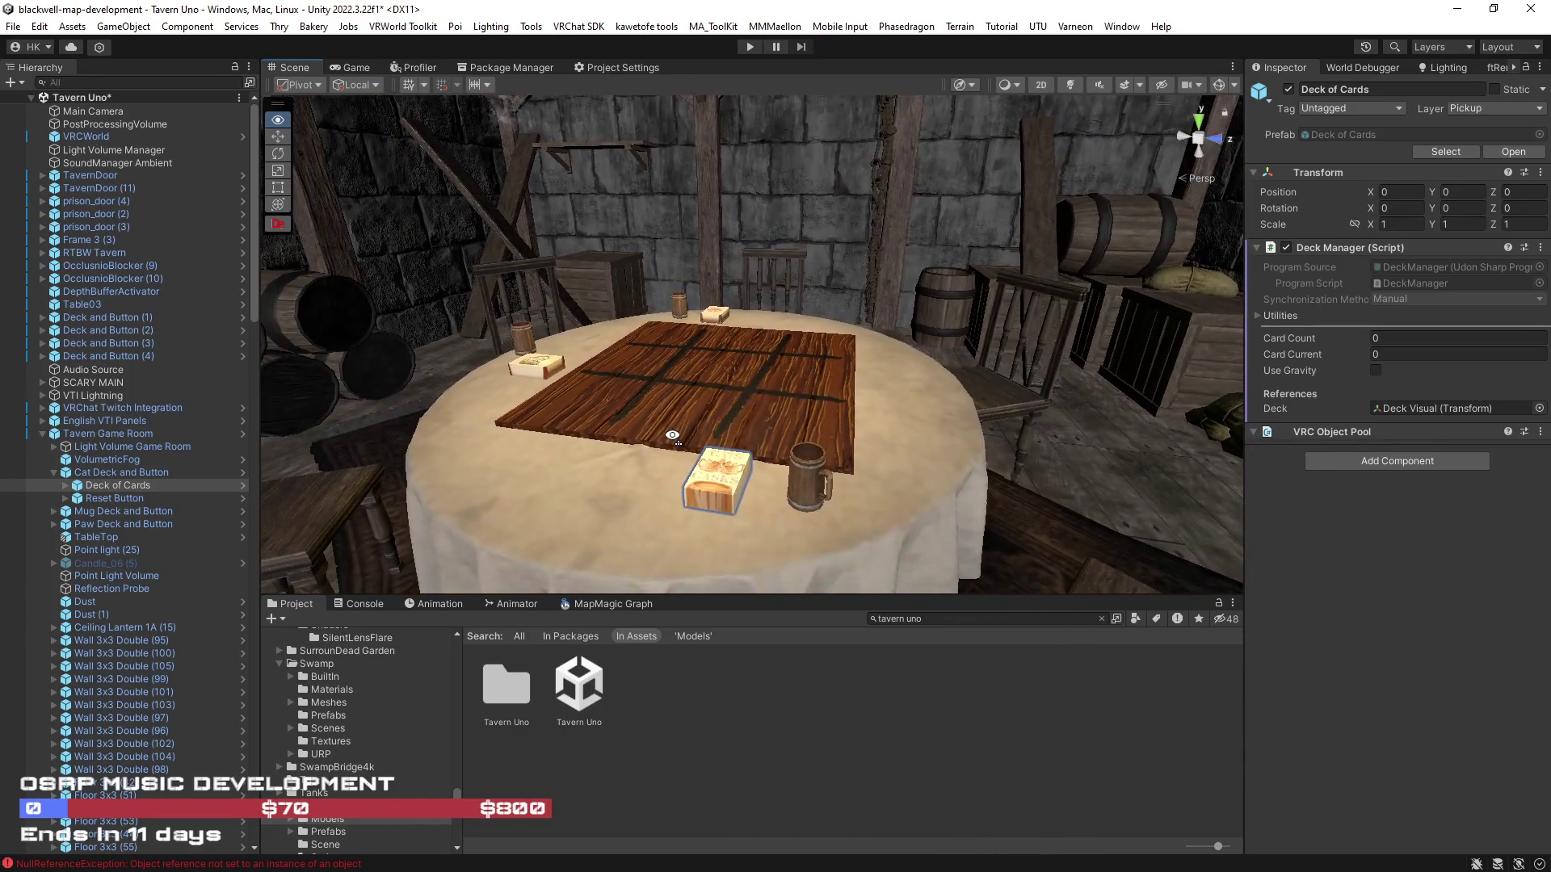
Make the scene view taller and narrow the hierarchy panel
drag(1016, 597, 1015, 613)
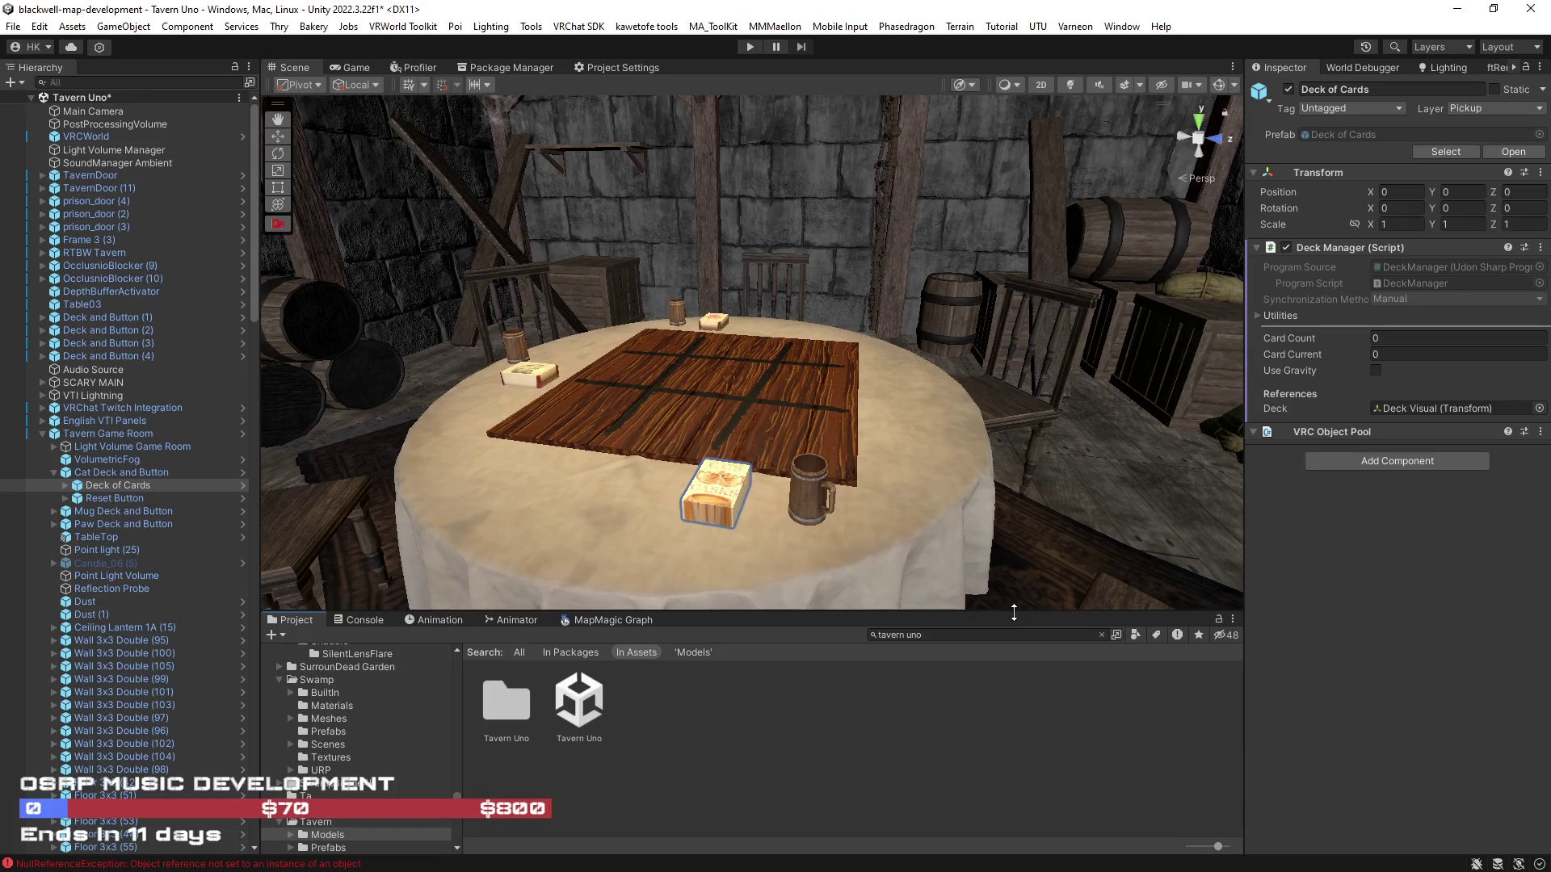
scroll(344, 478, up, 5)
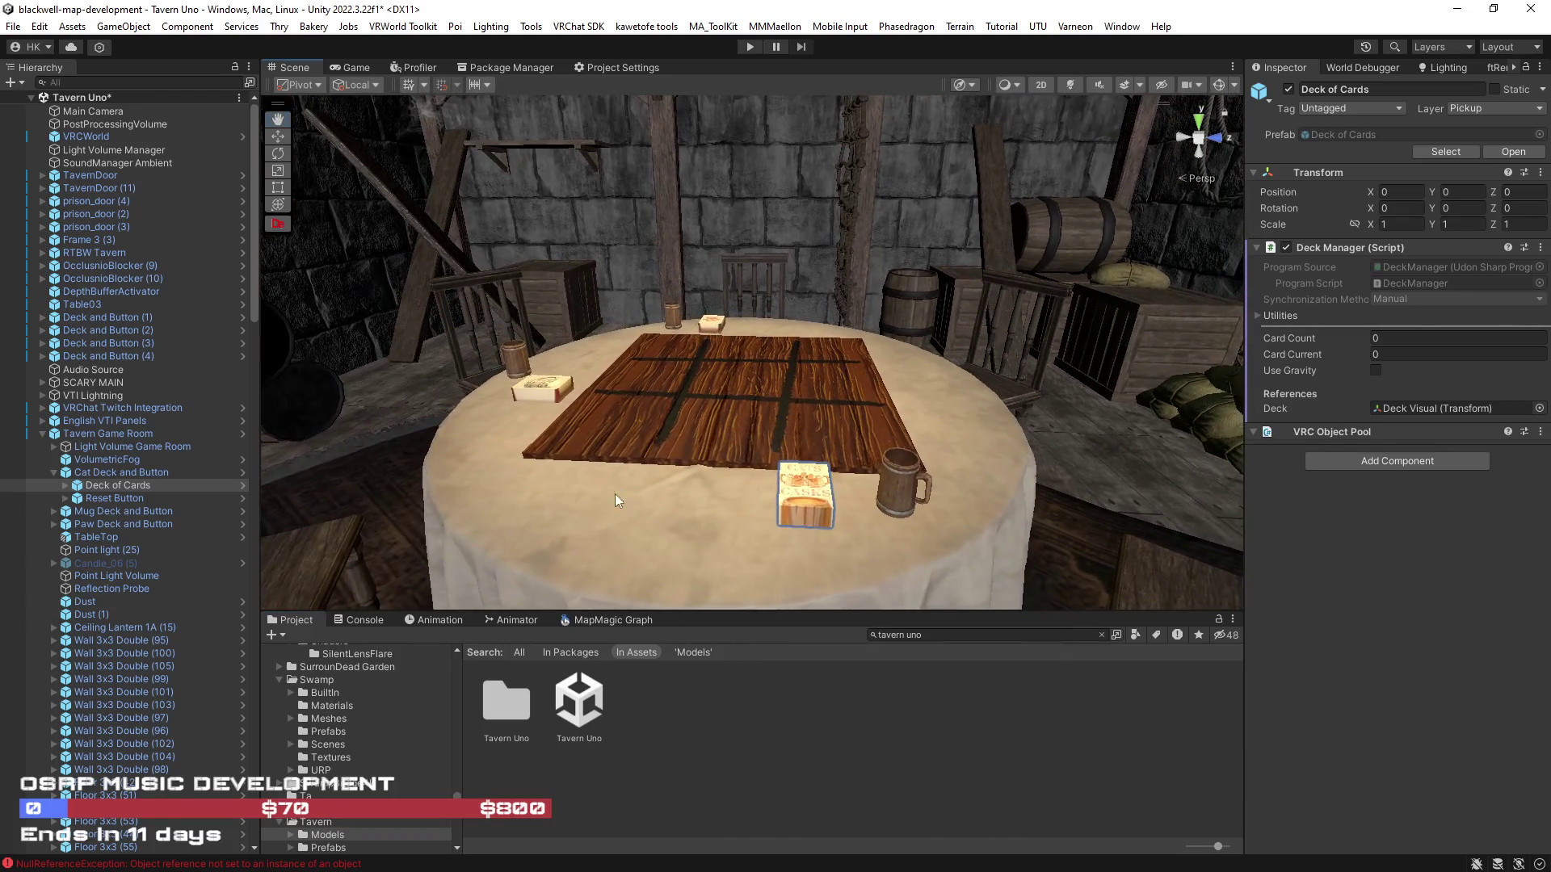
scroll(451, 663, up, 5)
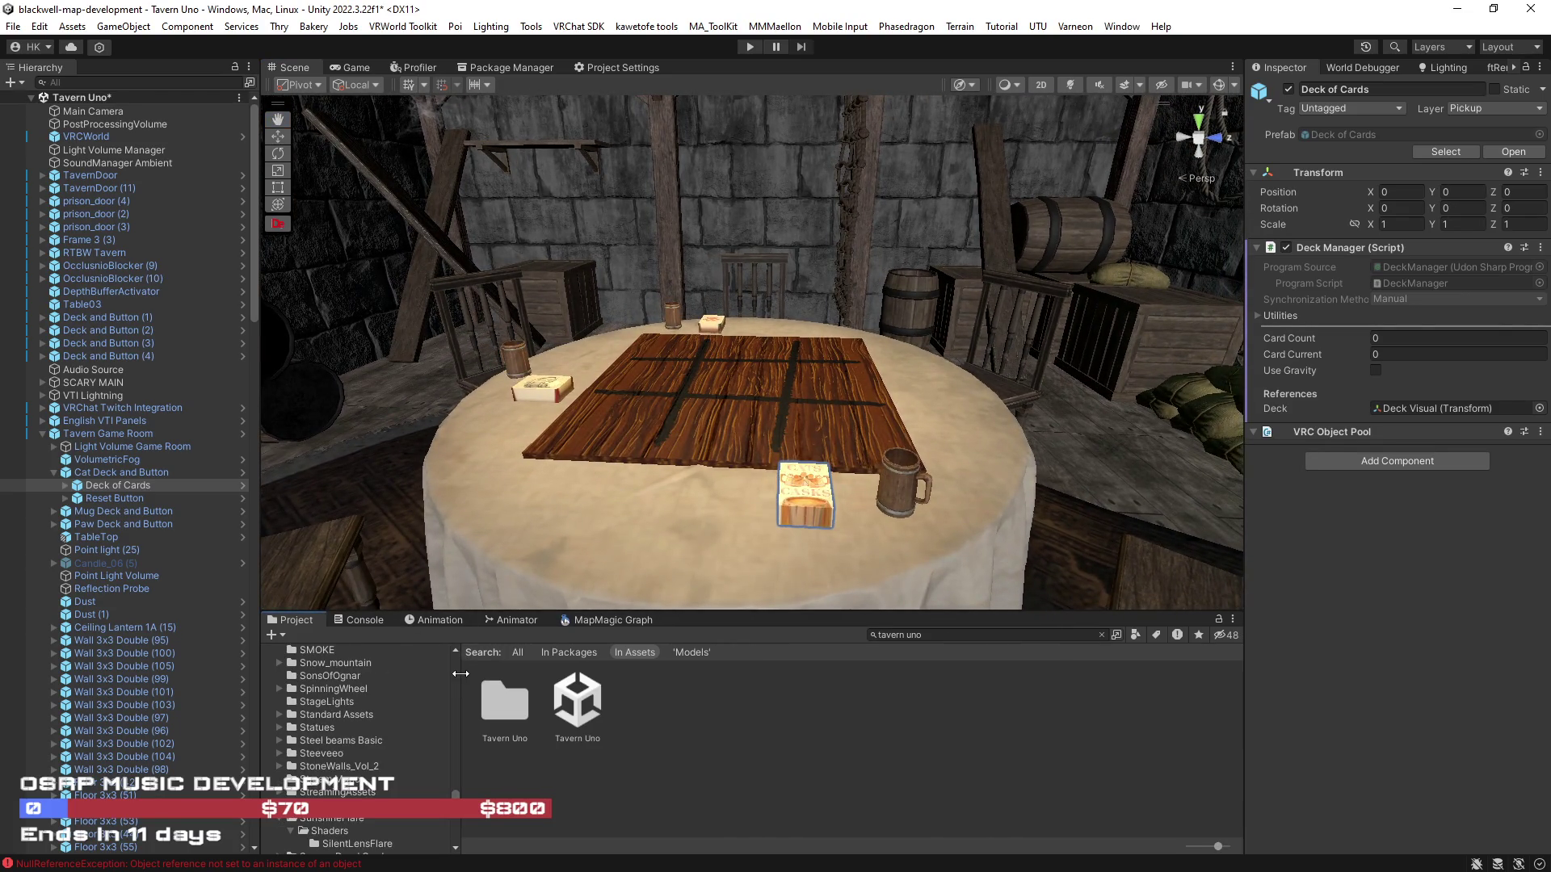
drag(458, 671, 444, 706)
drag(444, 795, 453, 689)
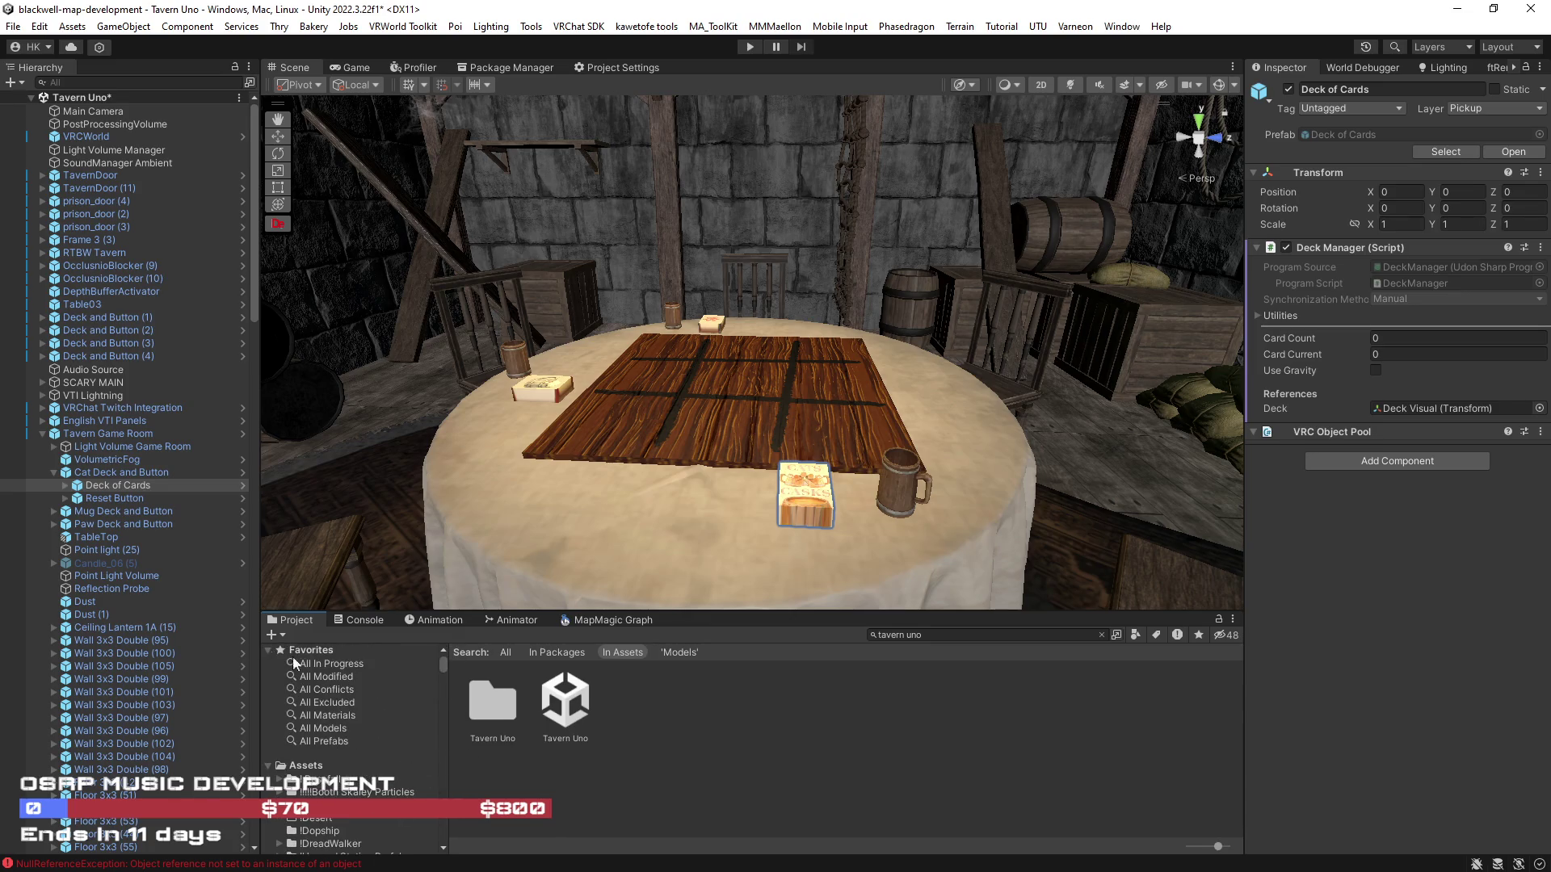
drag(262, 590, 249, 591)
drag(457, 542, 473, 539)
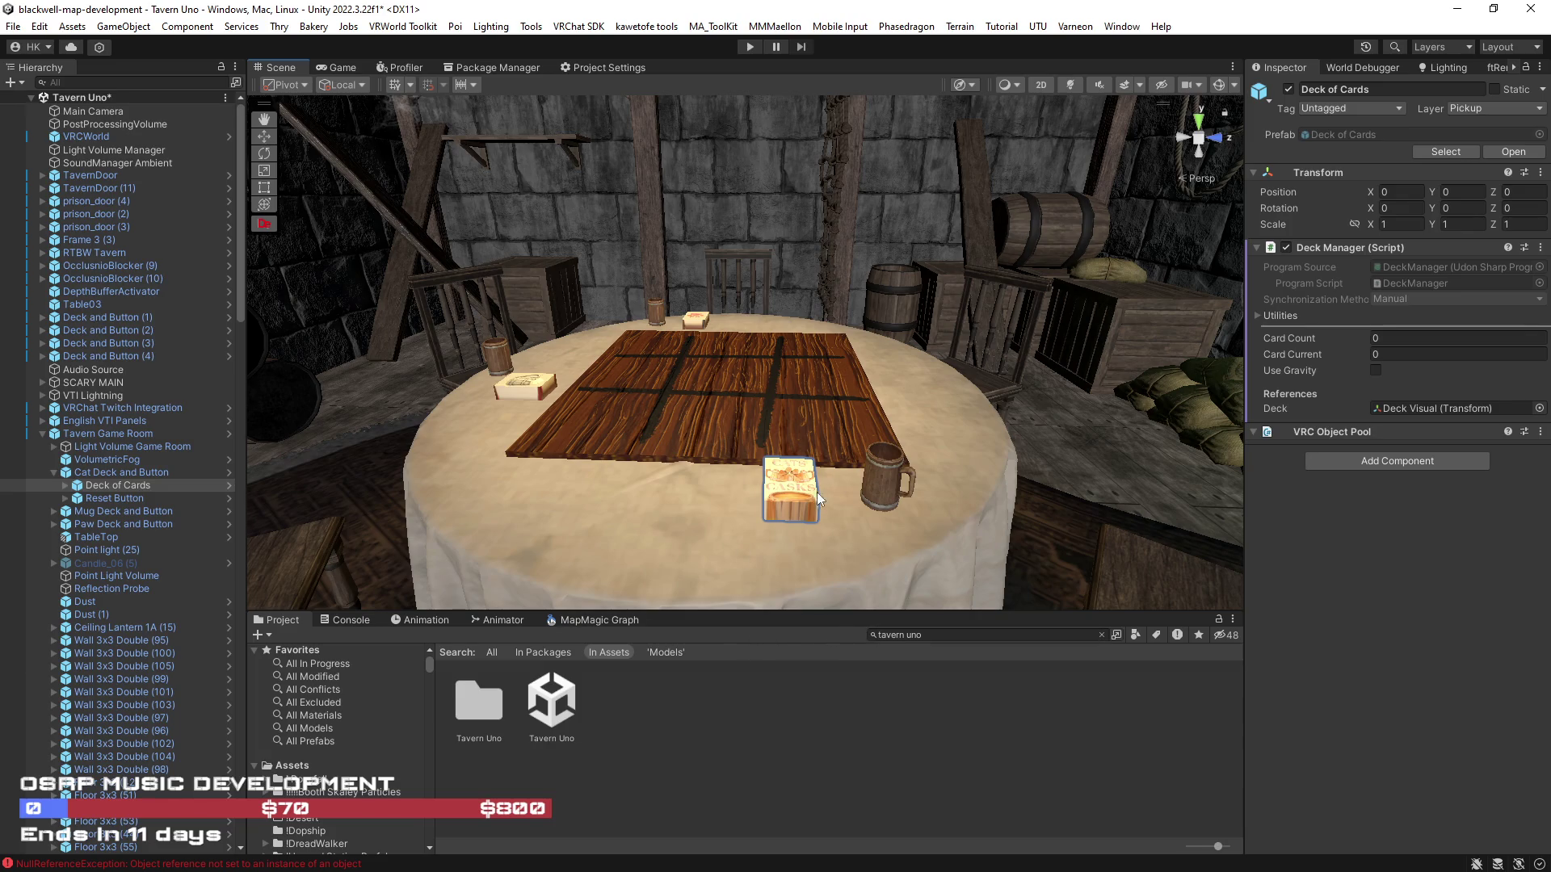
Expand Deck of Cards > DeckOfCards and select the Green1 card to inspect its components
click(67, 487)
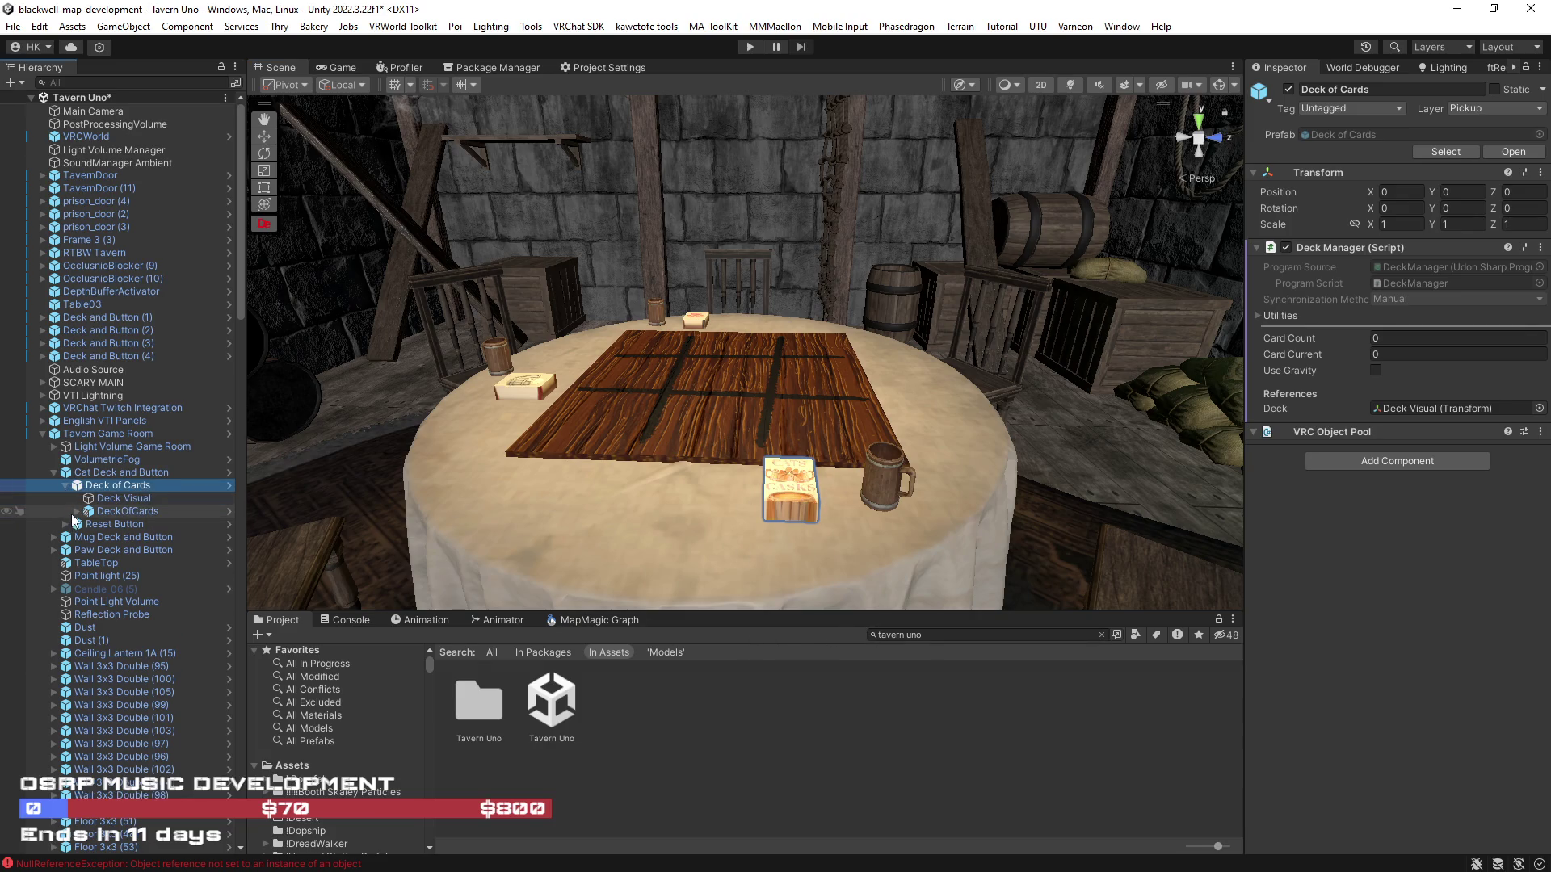
click(77, 512)
click(120, 526)
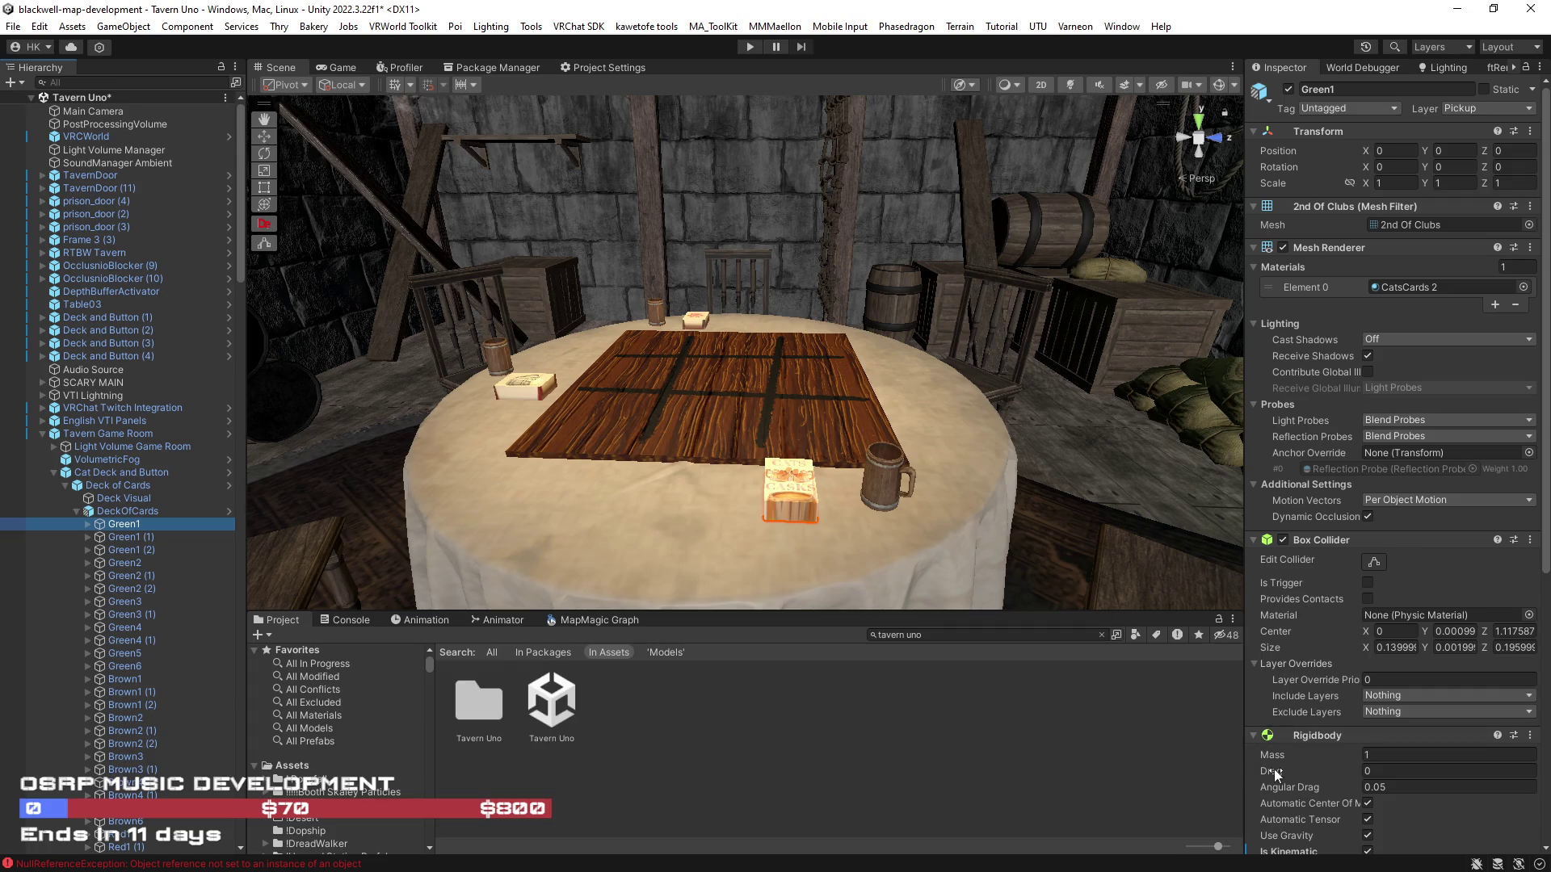
mouse_move(1273, 769)
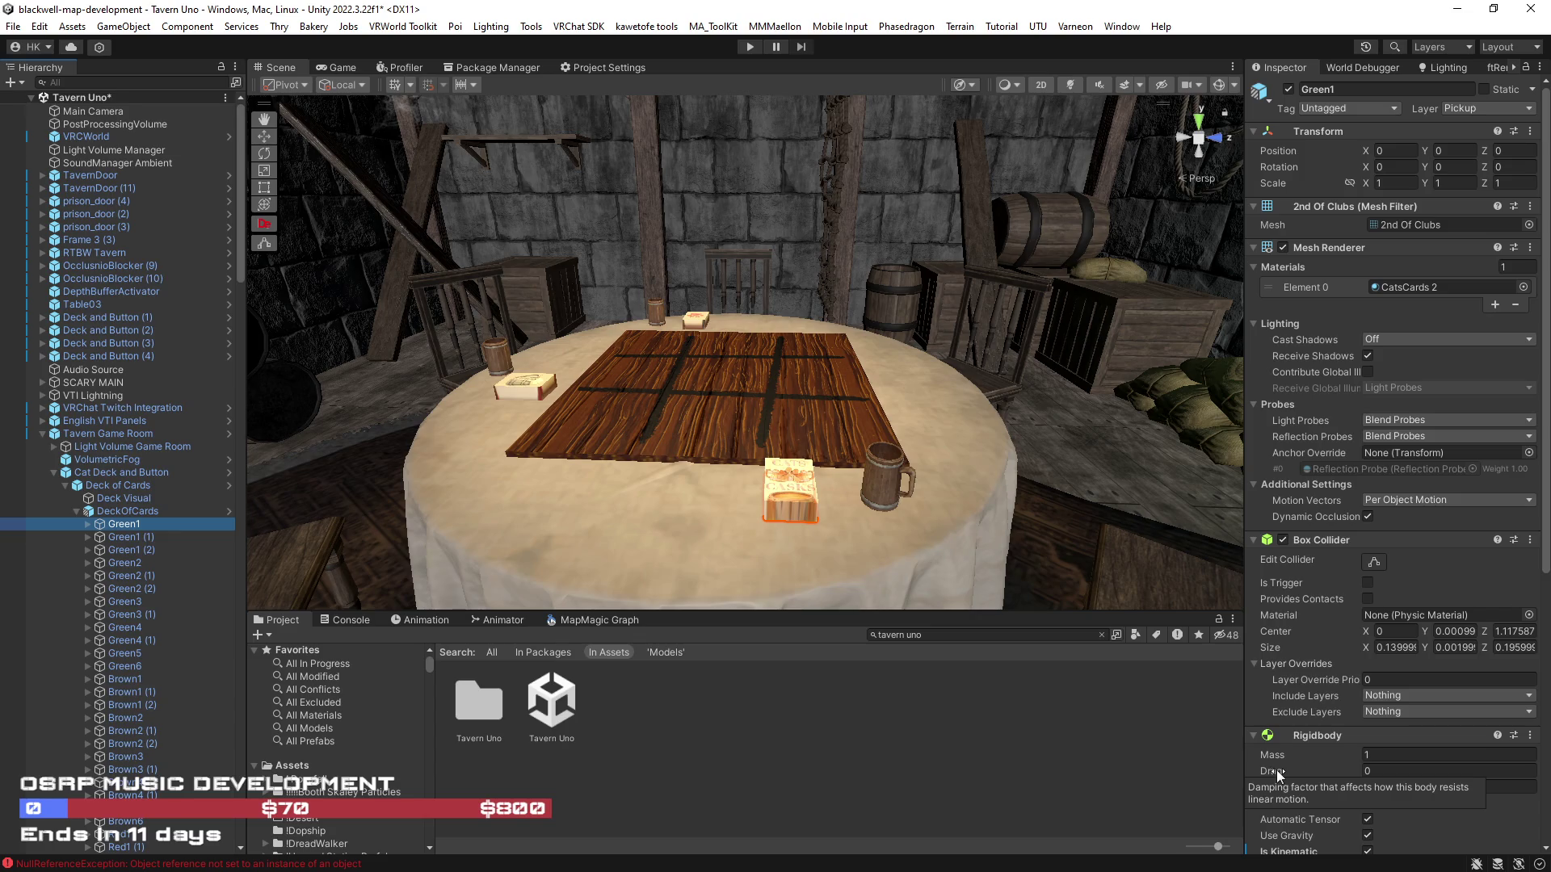
scroll(1276, 769, down, 10)
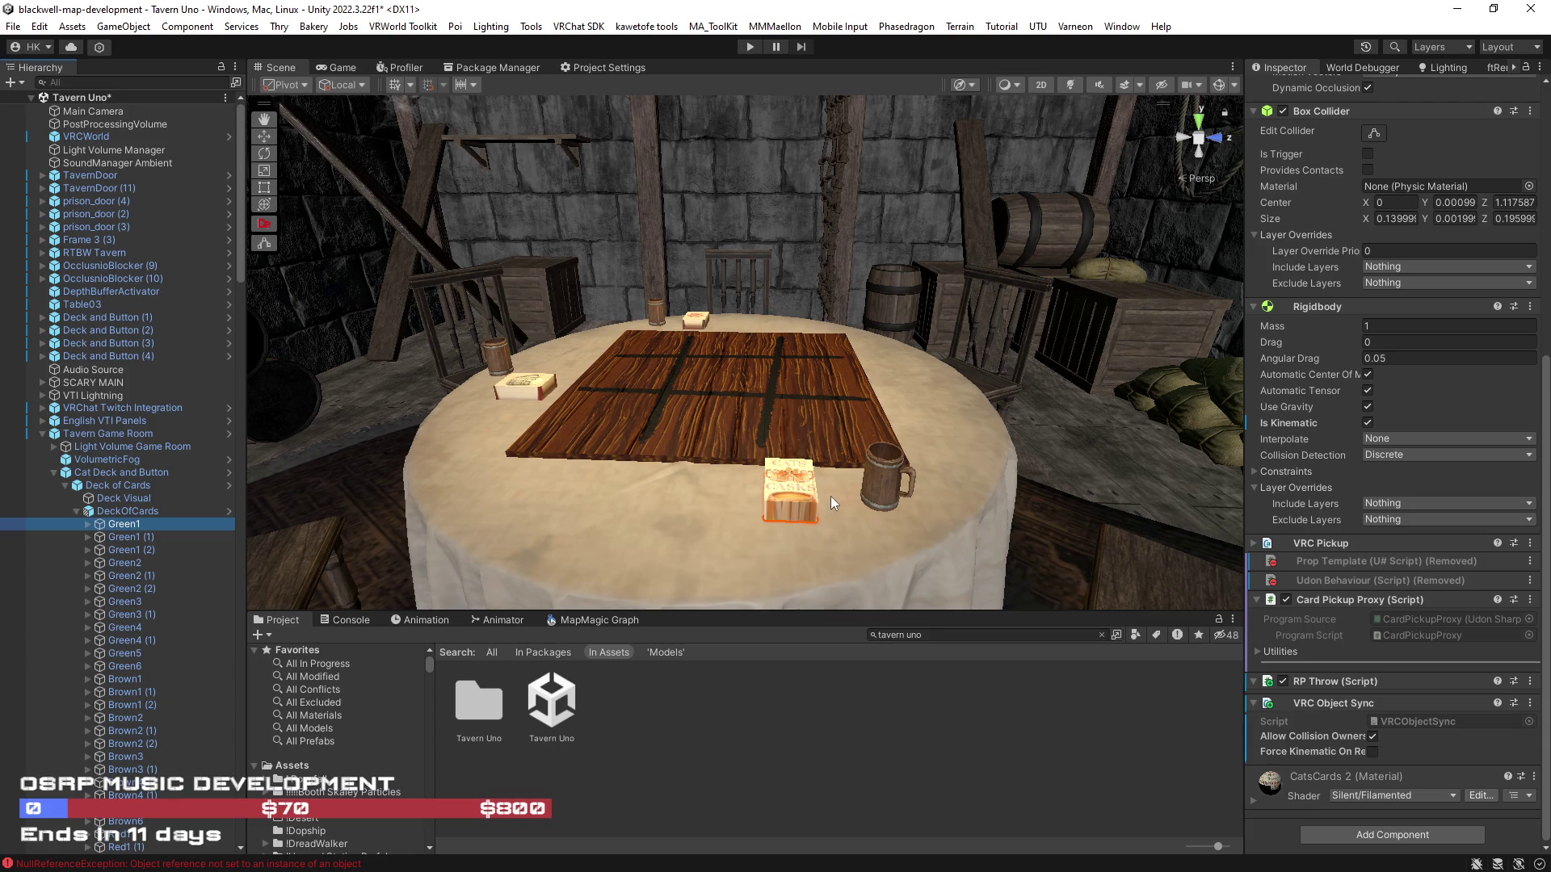
Review Green1's Rigidbody, VRC Pickup, RP Throw and VRC Object Sync, then return to VRChat
drag(851, 399, 857, 427)
scroll(857, 426, up, 5)
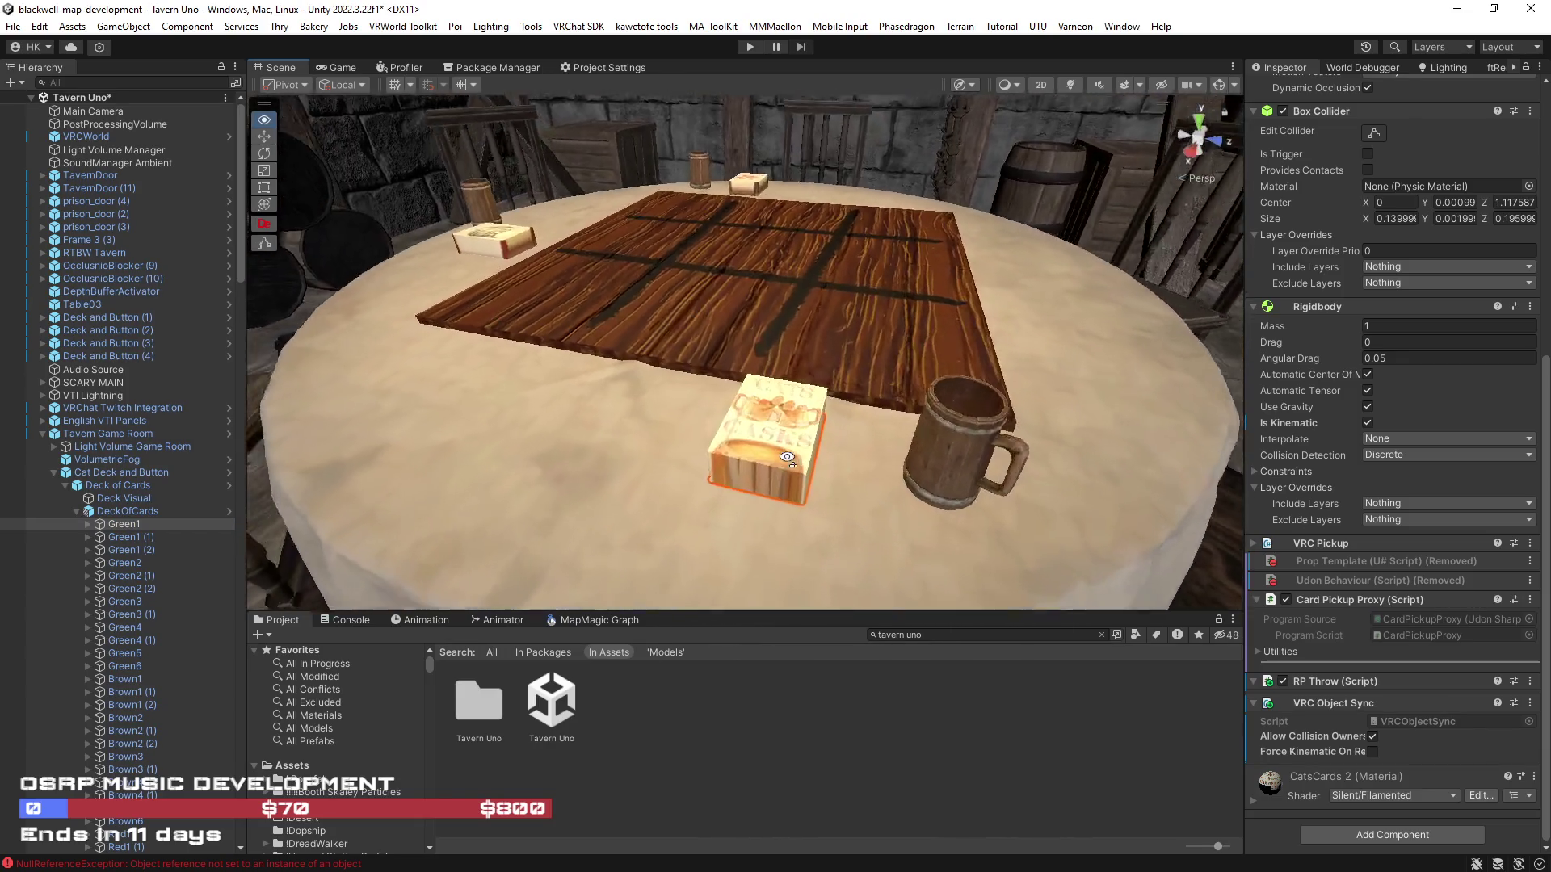
click(782, 459)
click(754, 440)
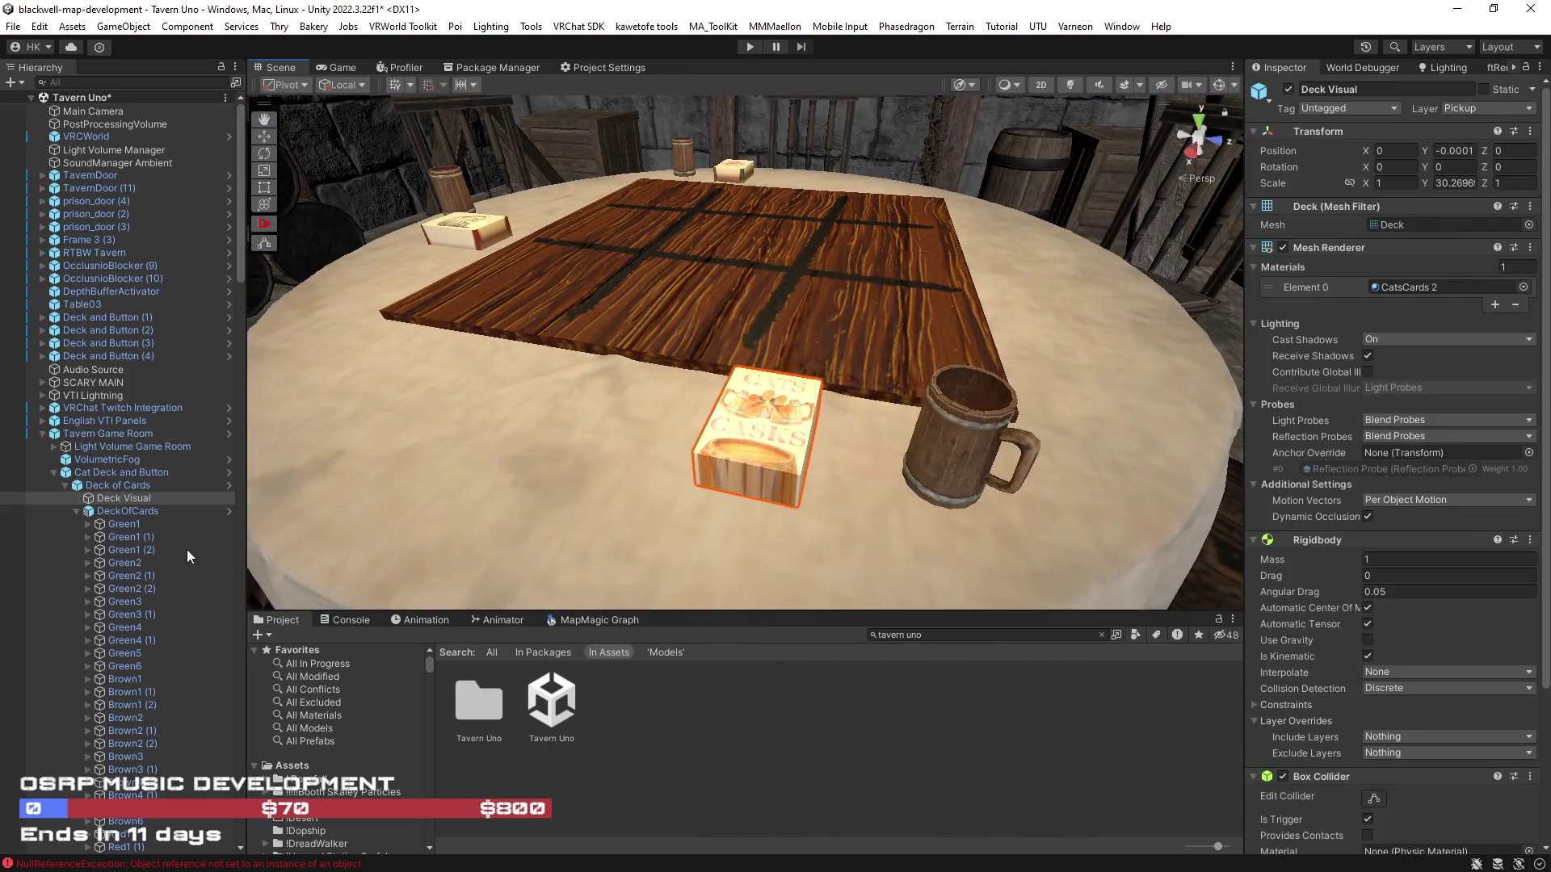
click(112, 529)
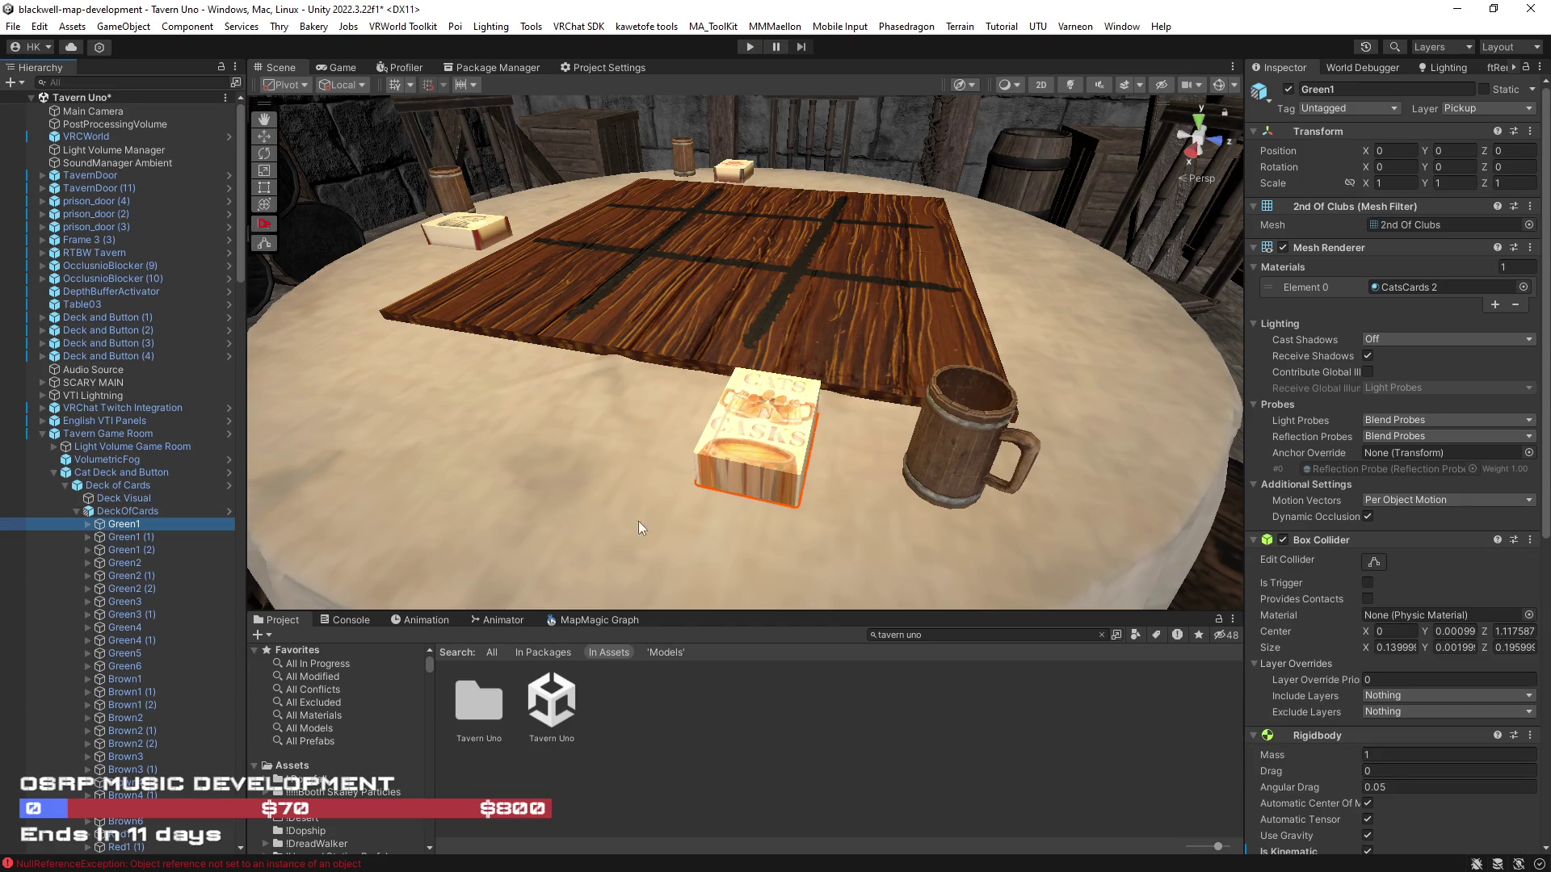
scroll(1369, 669, down, 3)
scroll(1370, 669, down, 5)
drag(1037, 557, 1058, 554)
scroll(1060, 557, up, 2)
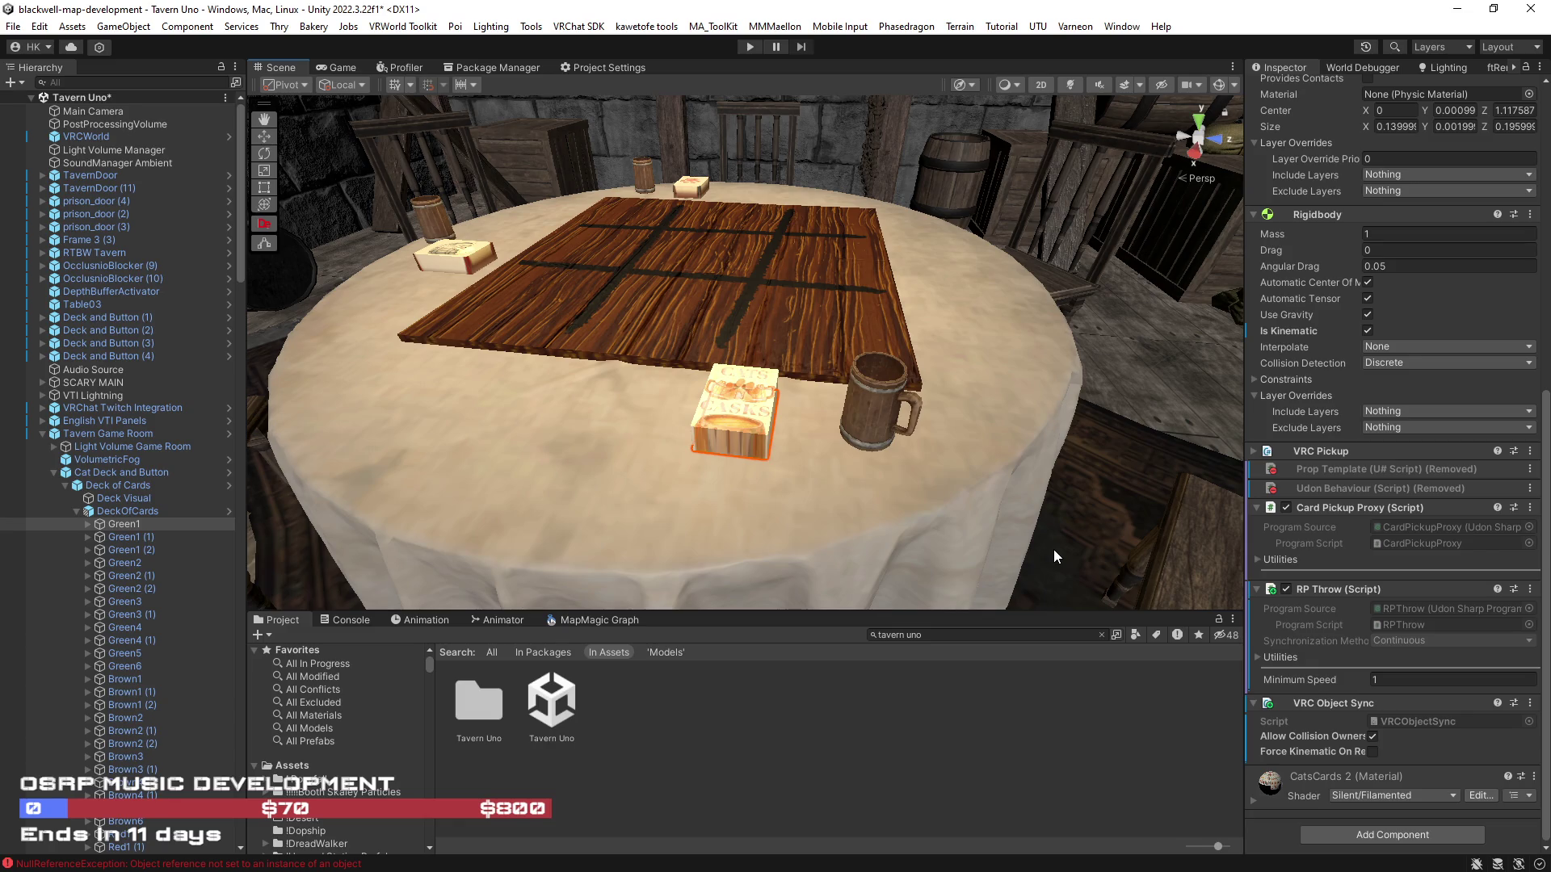
key(alt+Tab)
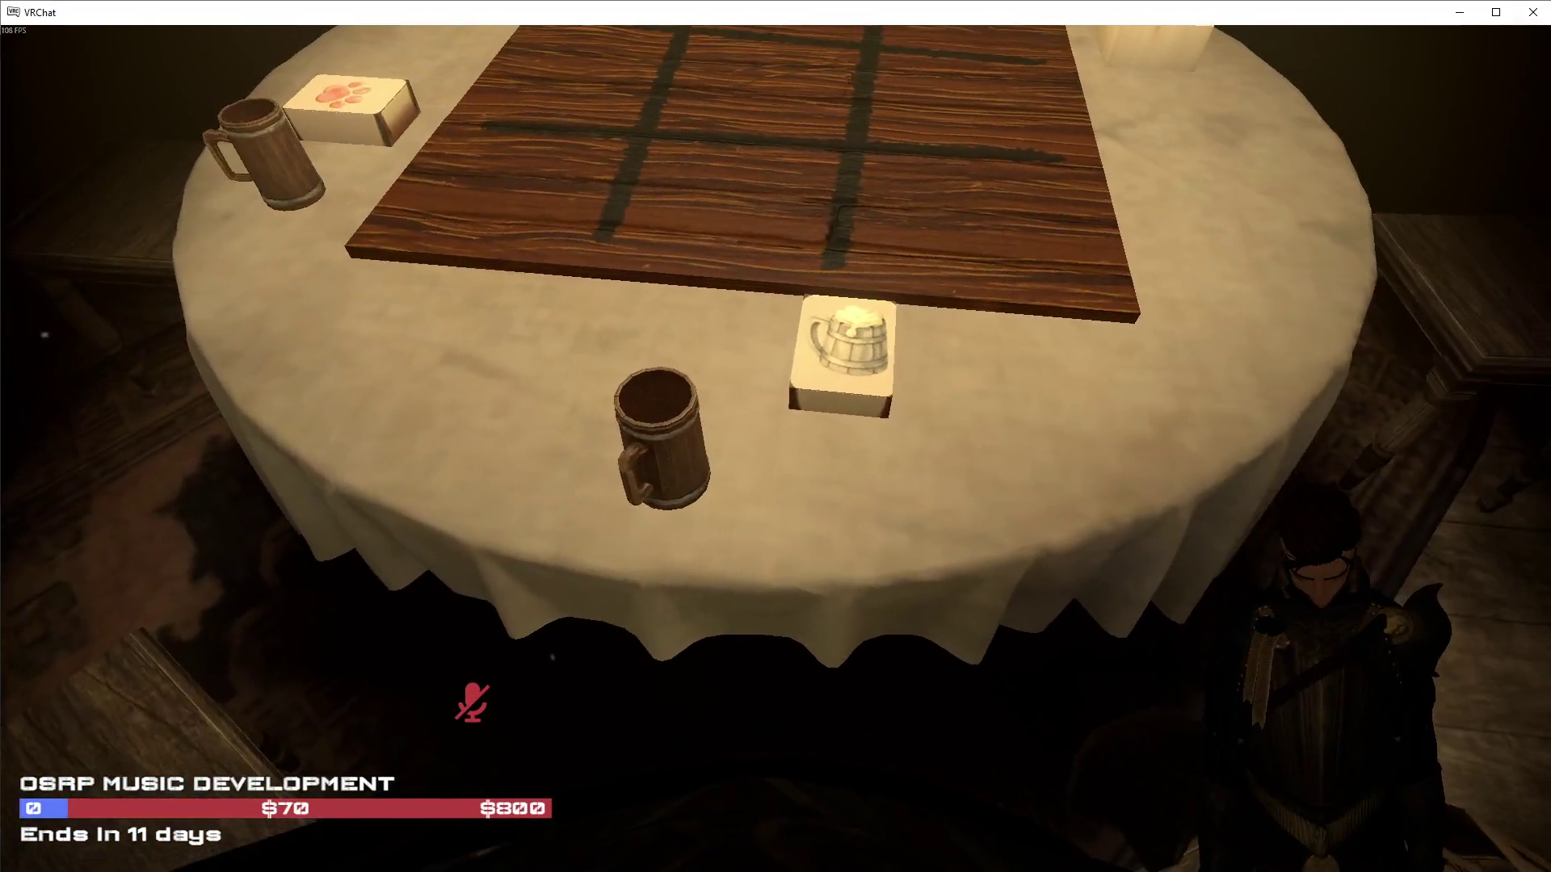
Back in VRChat, draw a mug card and drop it on the tavern table
key(alt+Tab)
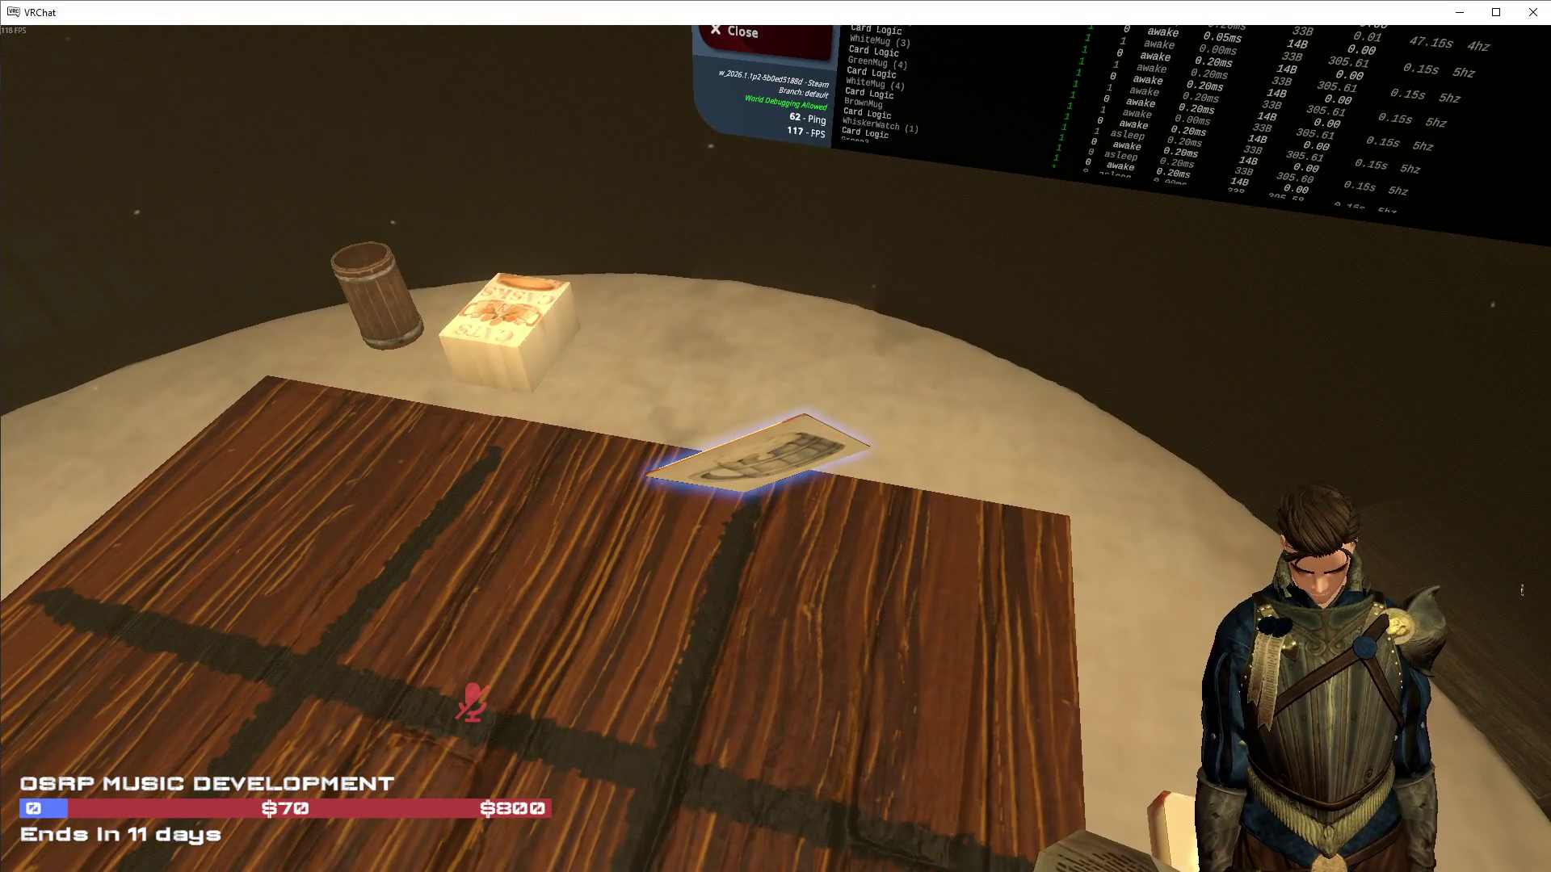
click(760, 453)
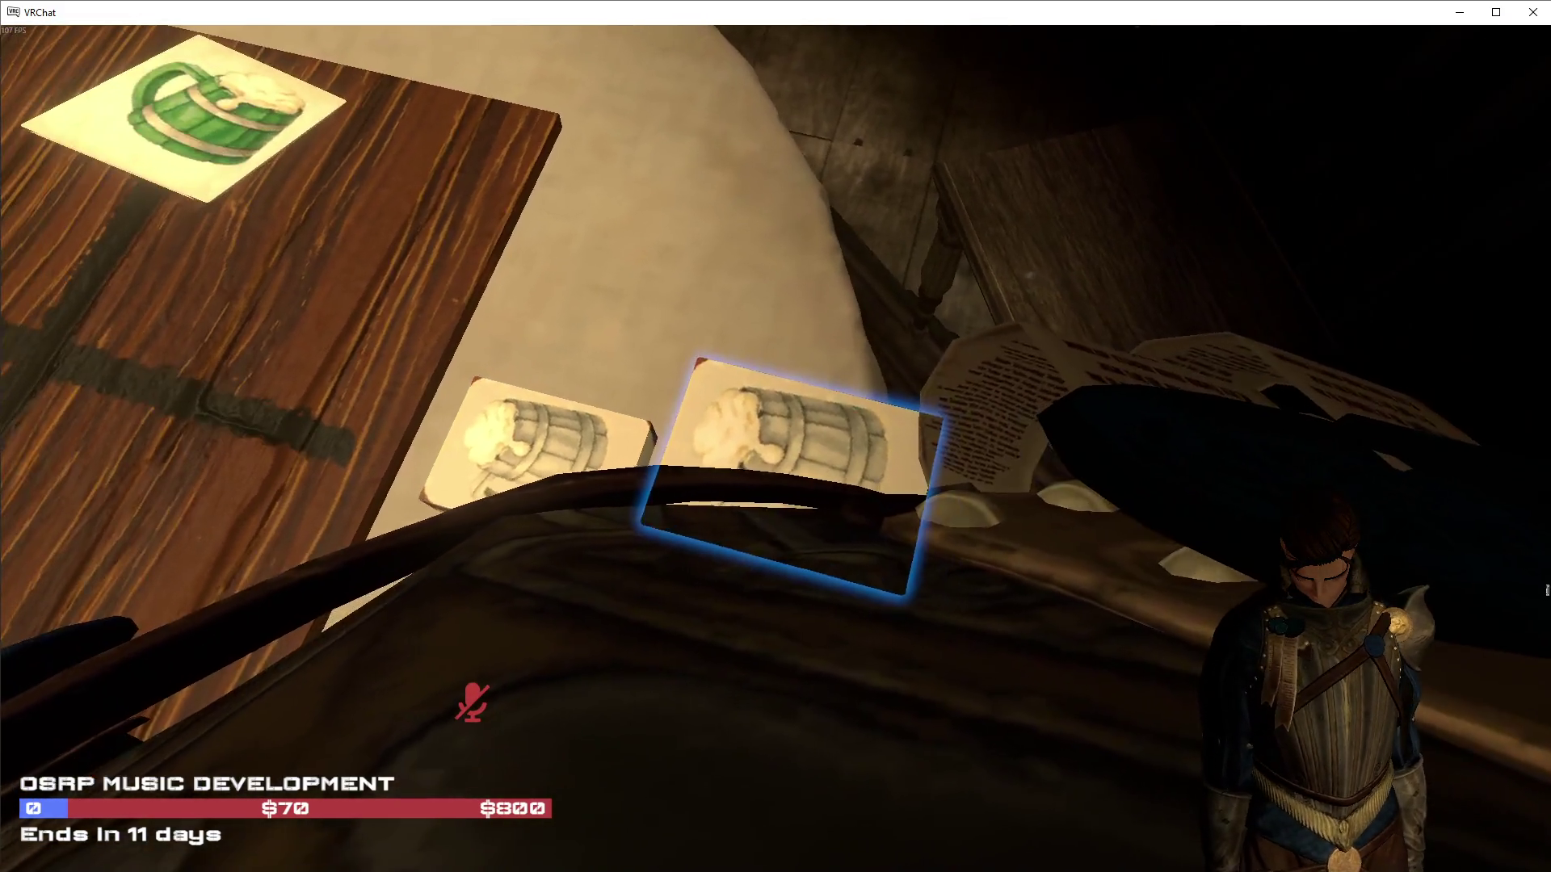
Grab the mug card lying on the tavern table to test it
click(776, 436)
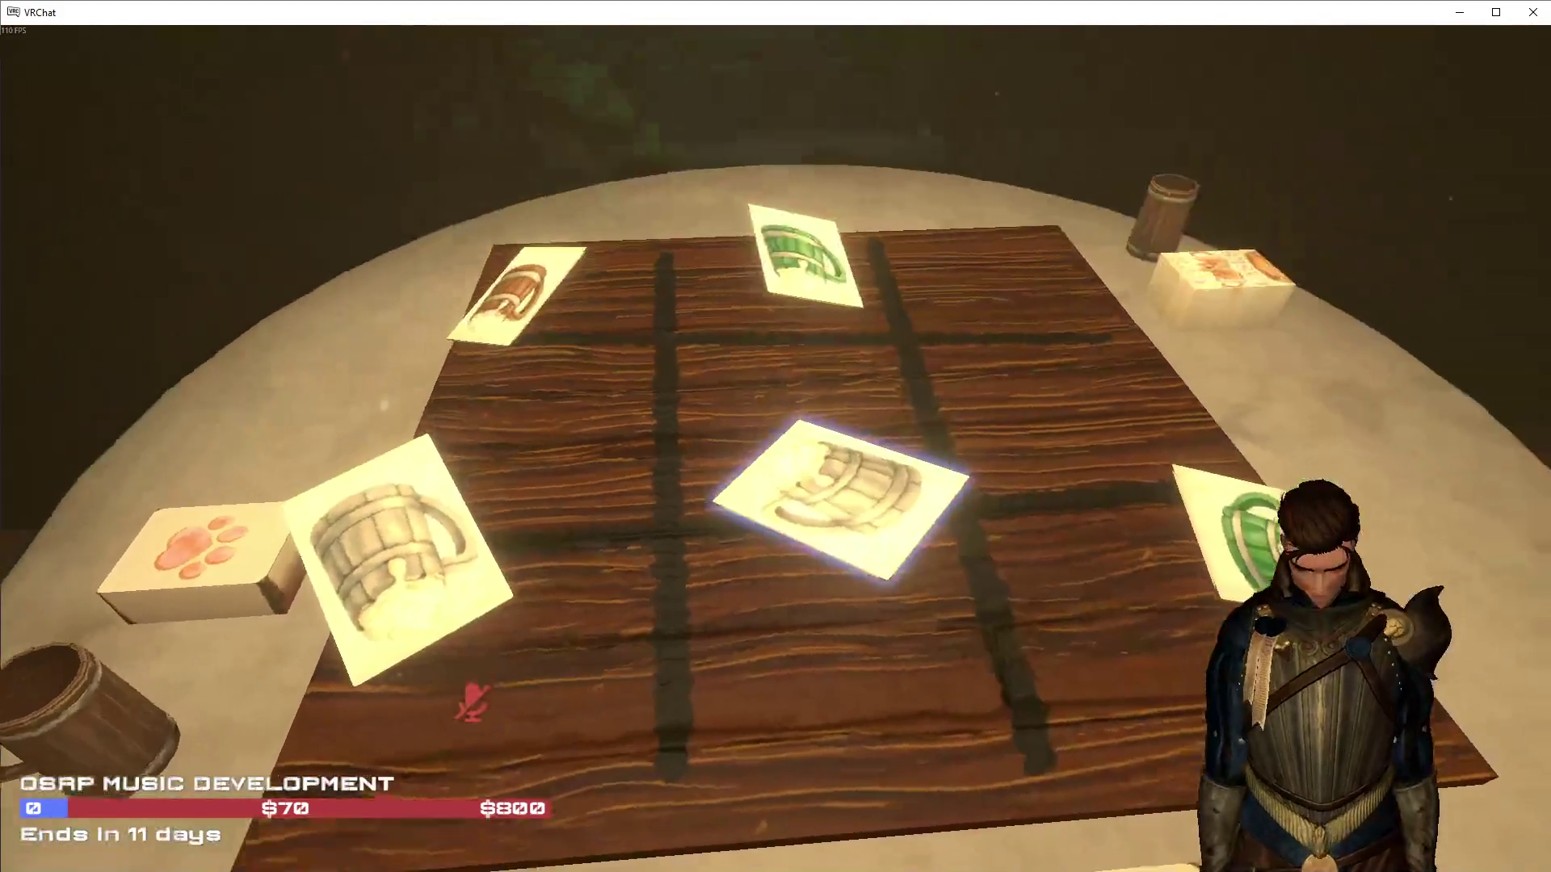
Drop the held mug card onto the tablecloth beside the game board
click(775, 437)
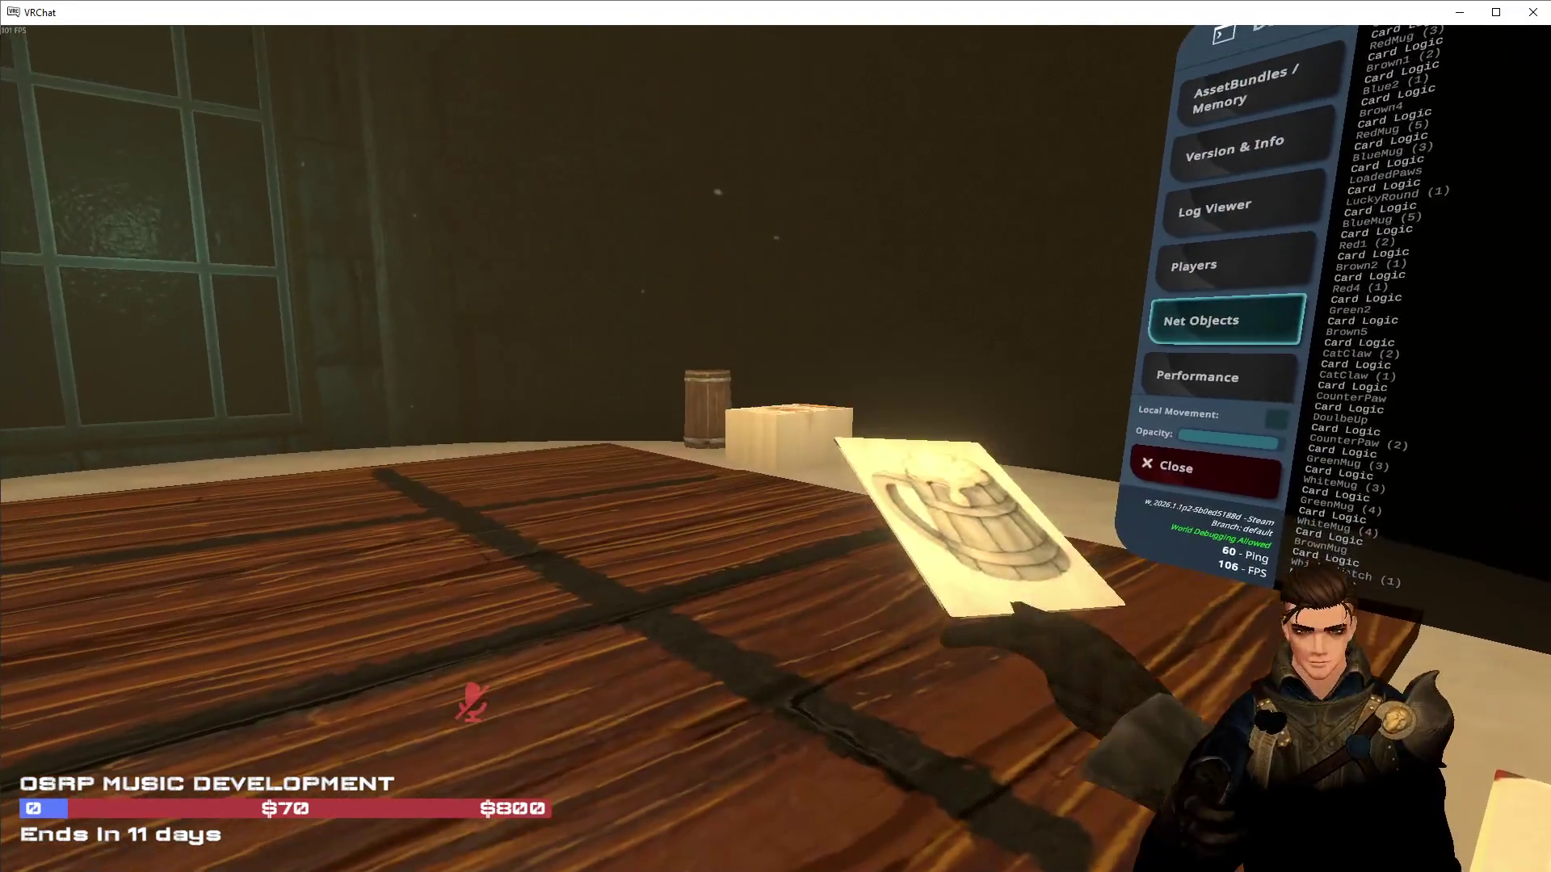
Release the mug card on the table, pick up the mug deck box, and mute the microphone
click(775, 436)
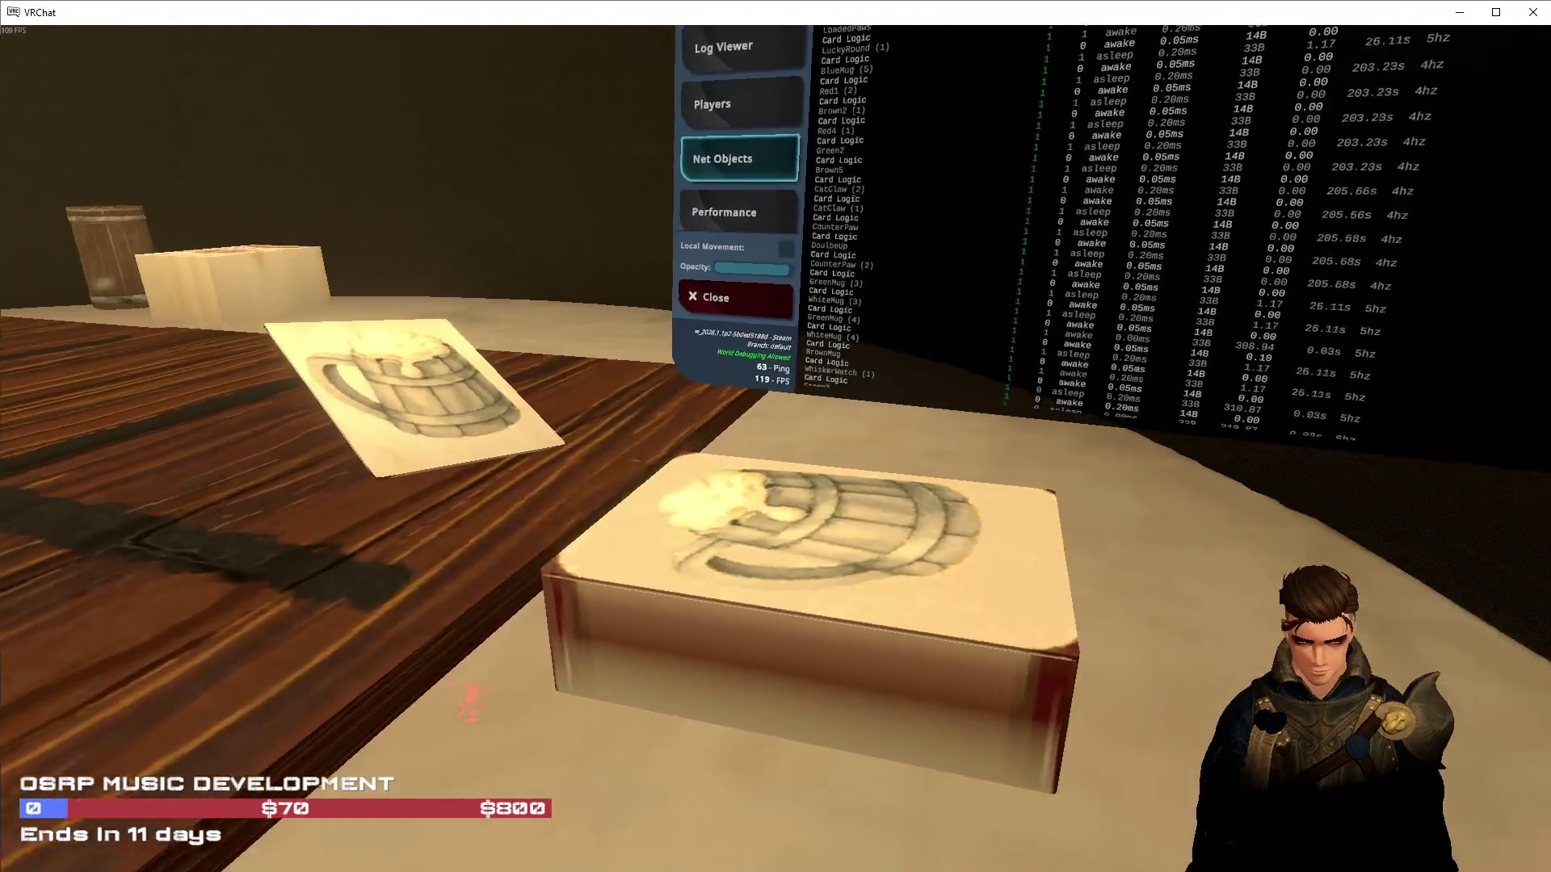
click(775, 436)
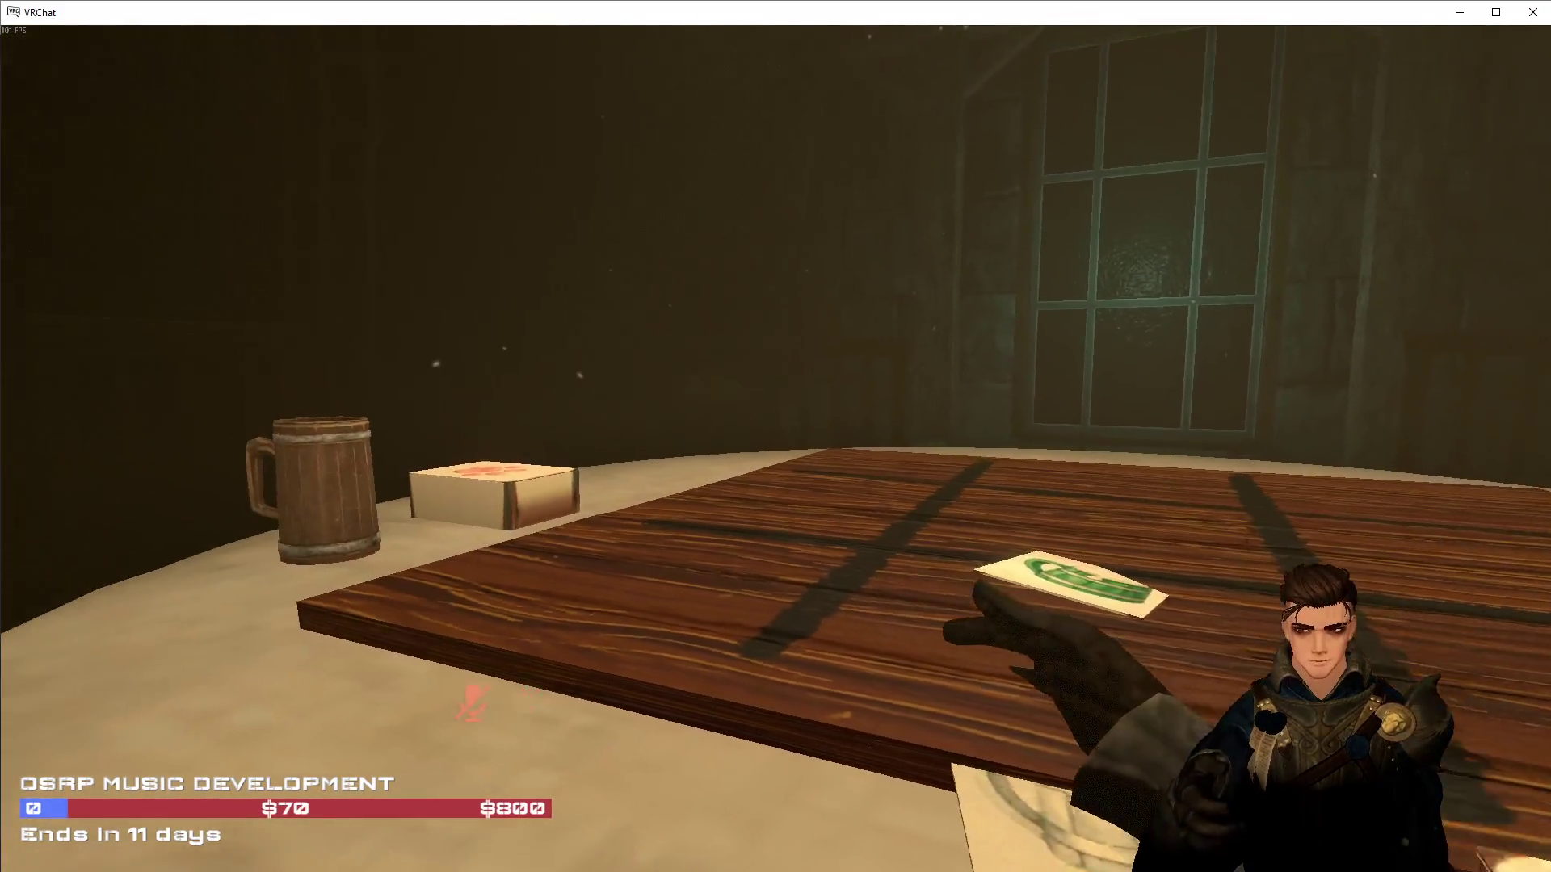
key(w)
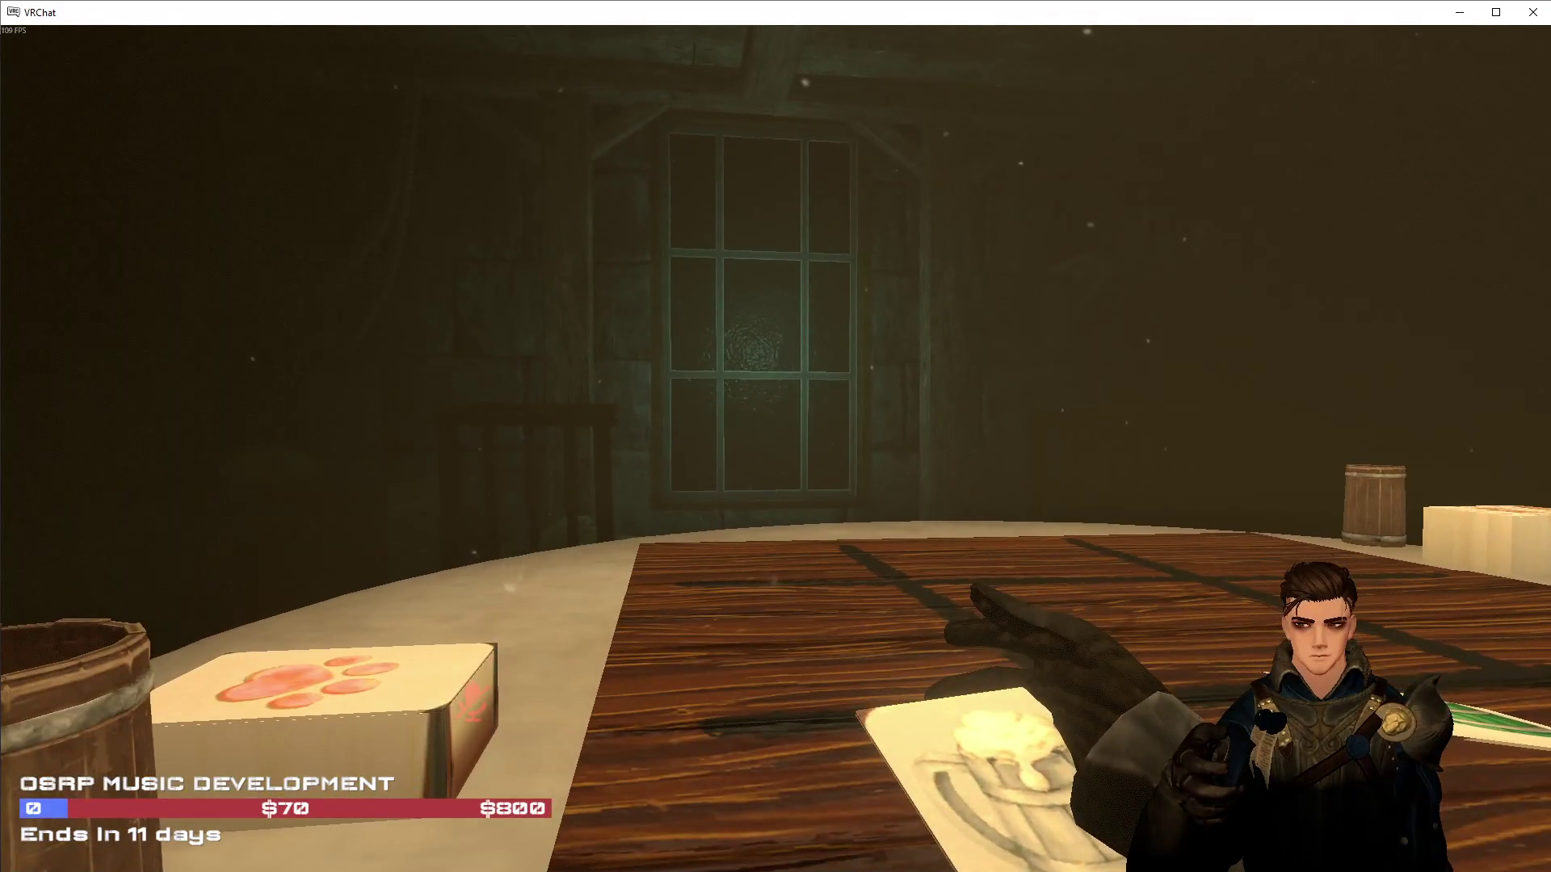
key(v)
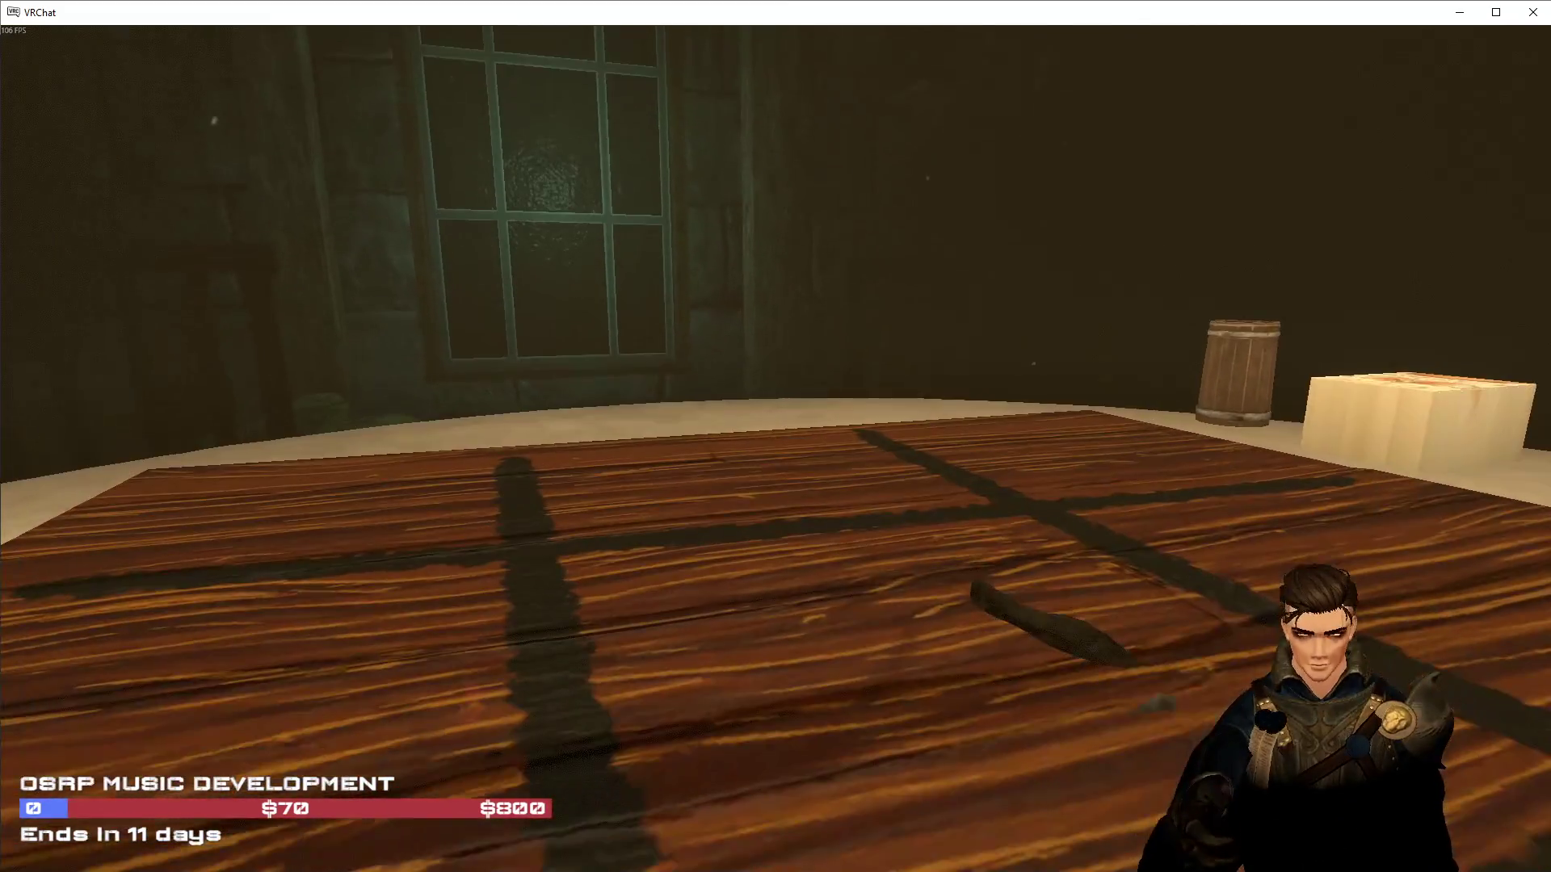
Draw a mug card from the mug deck and drop it onto the table
key(w)
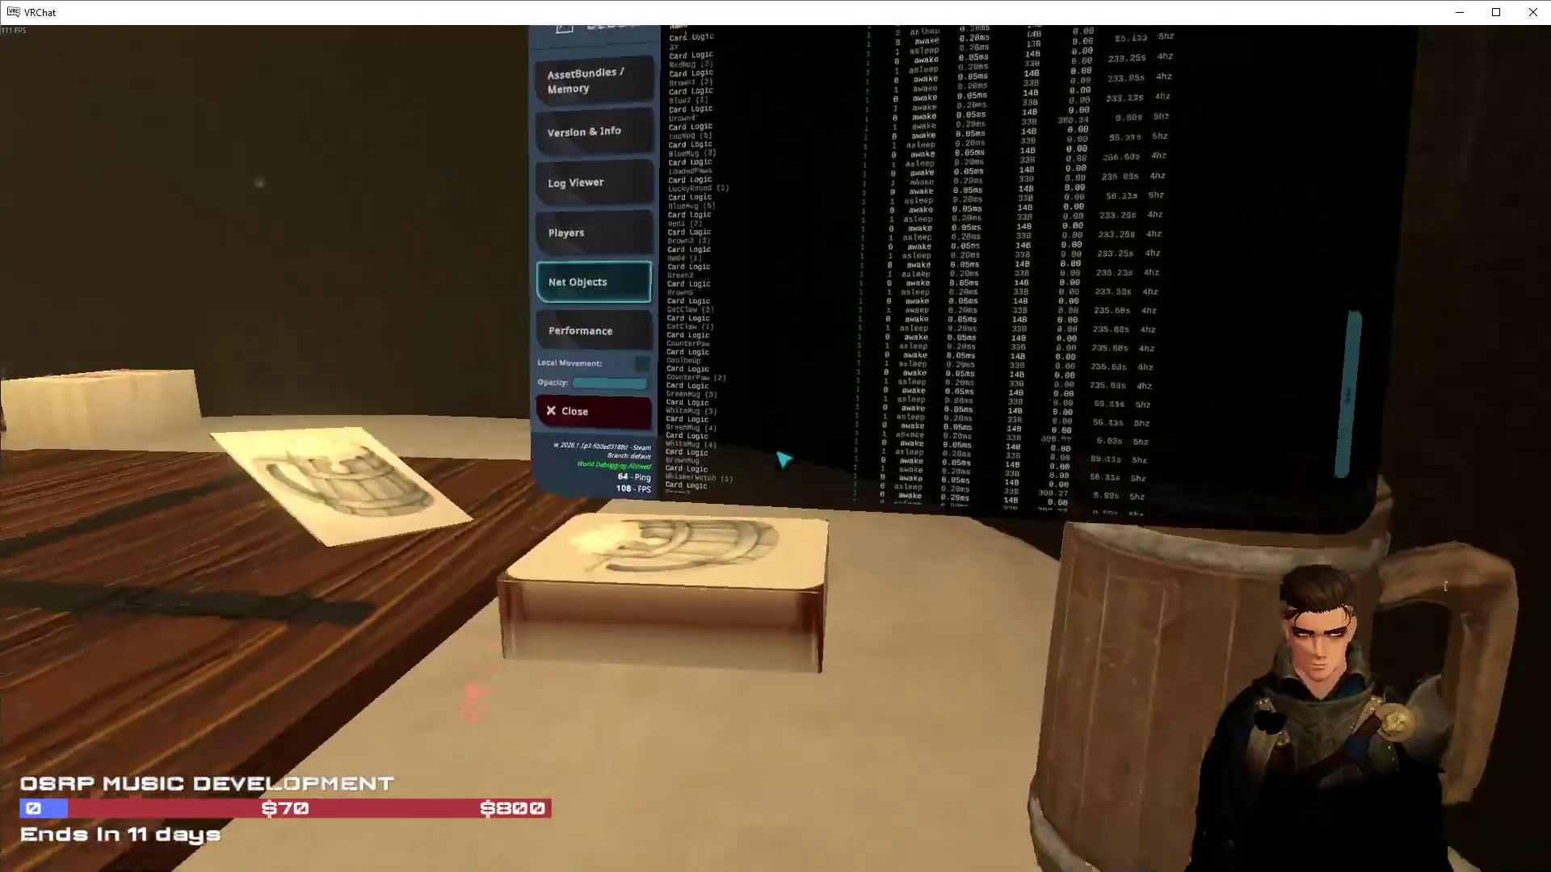
key(s)
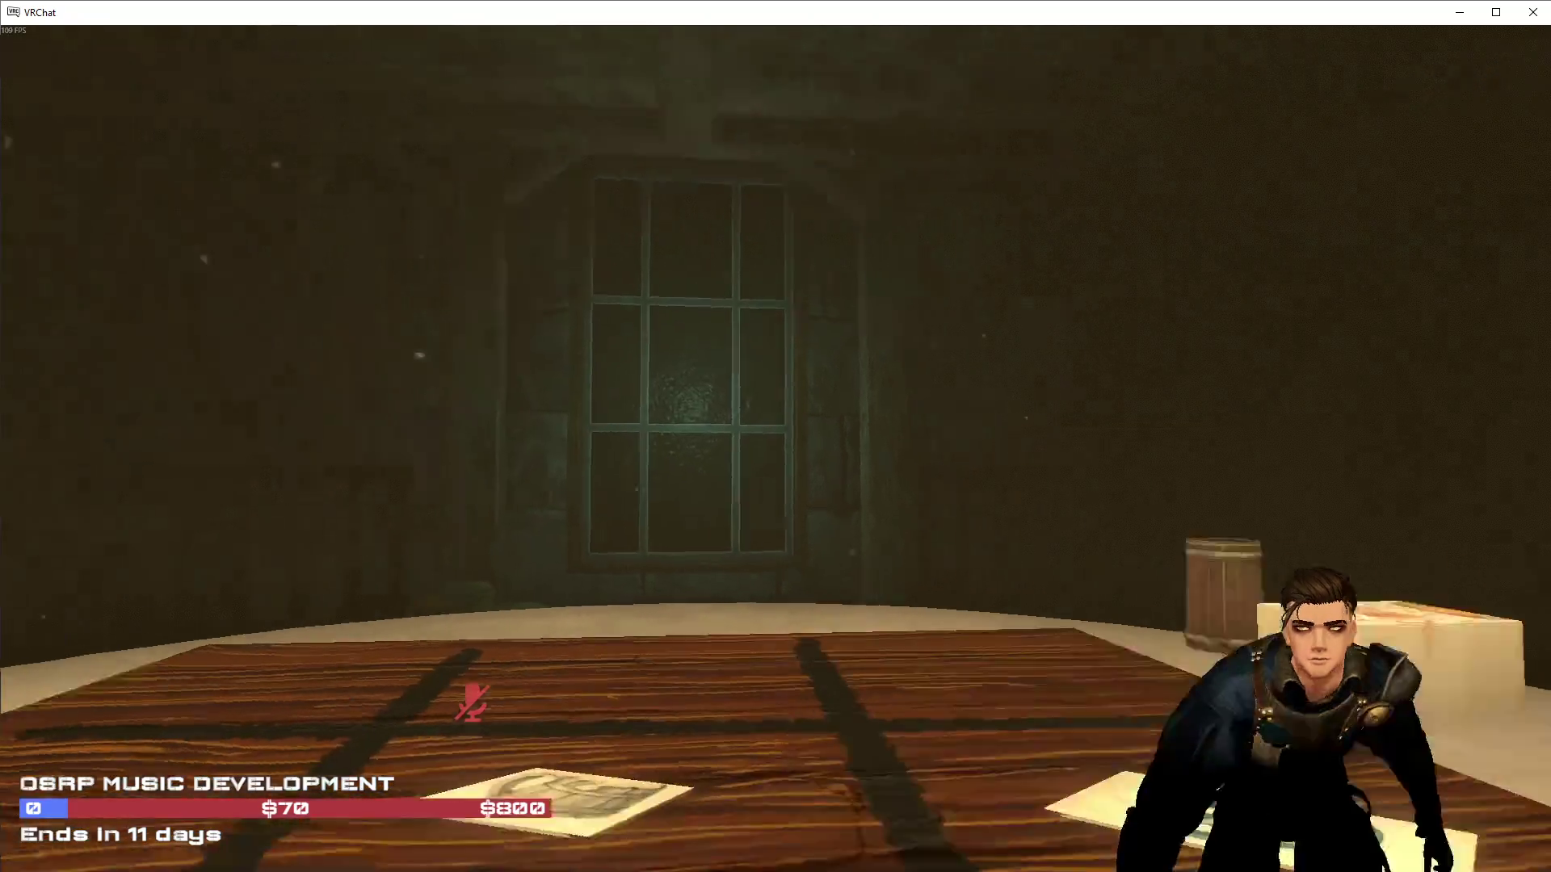
key(w)
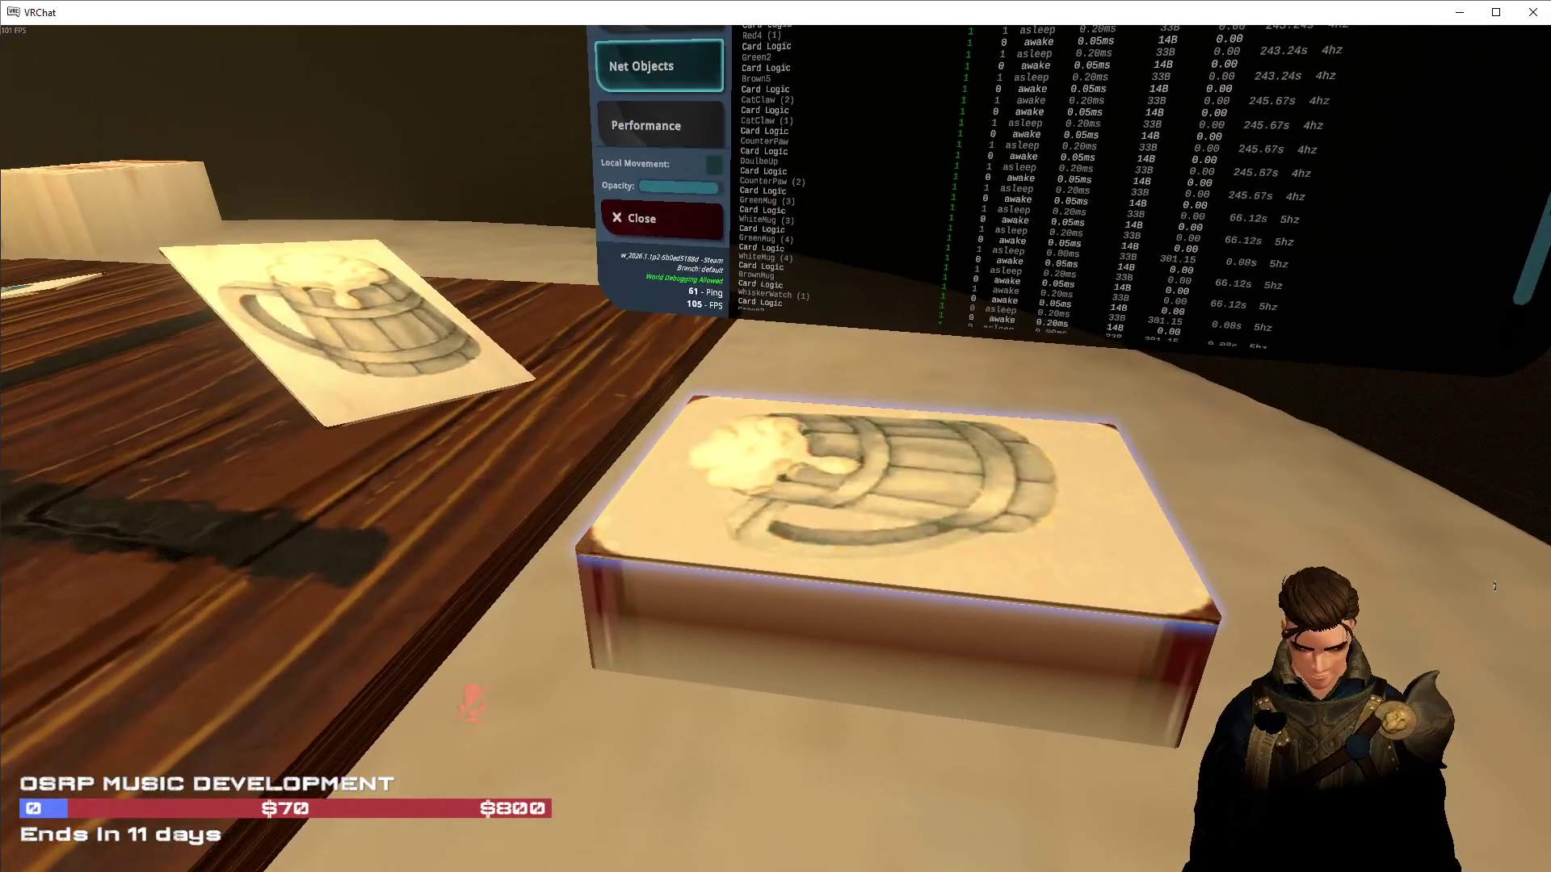
click(775, 436)
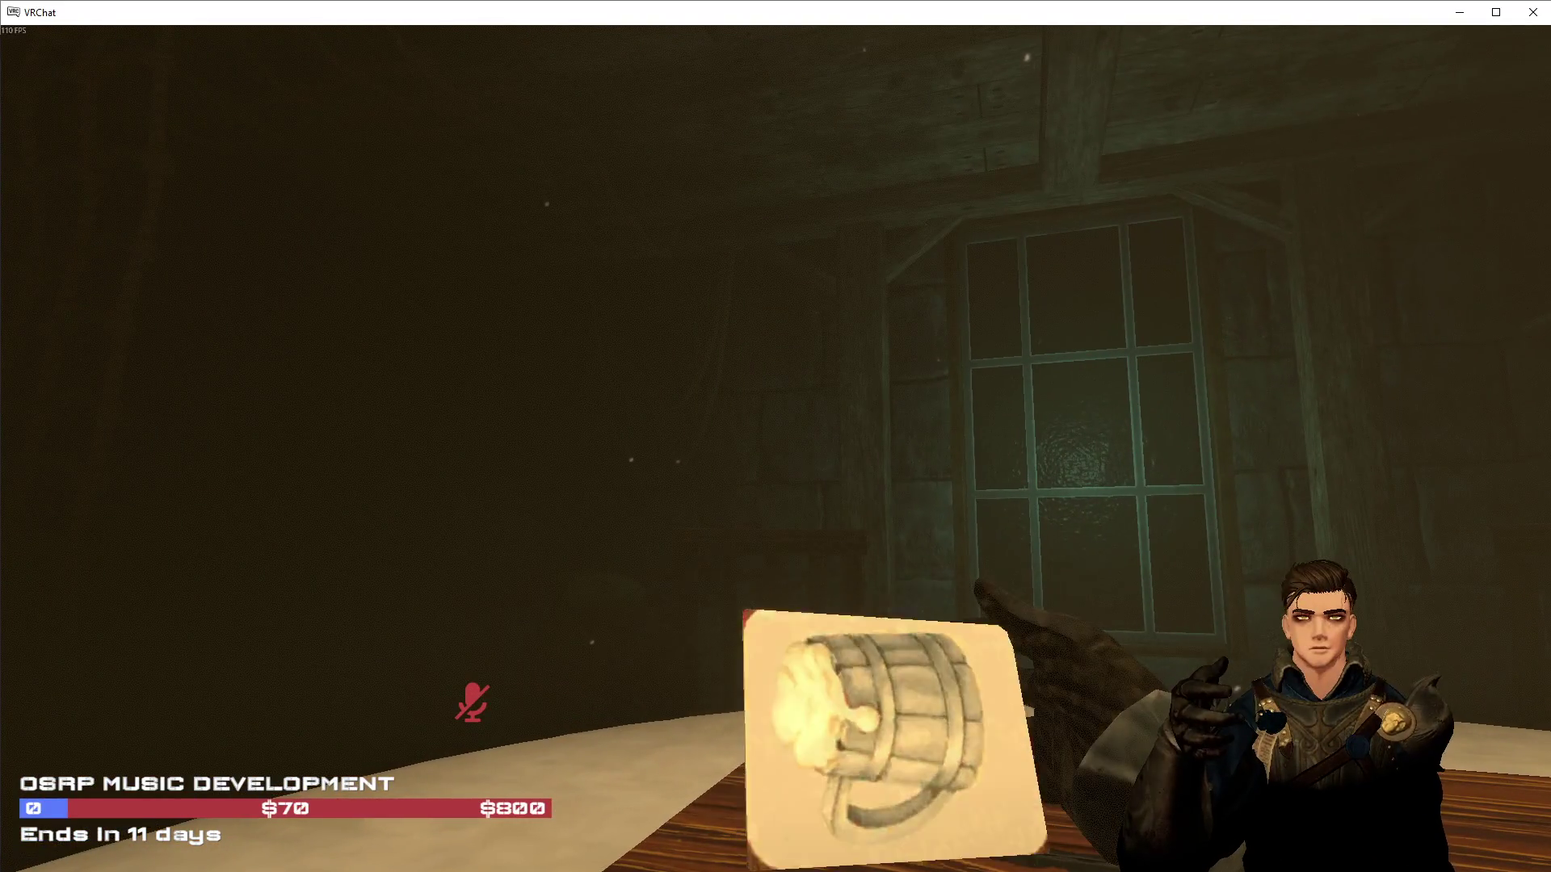
click(775, 436)
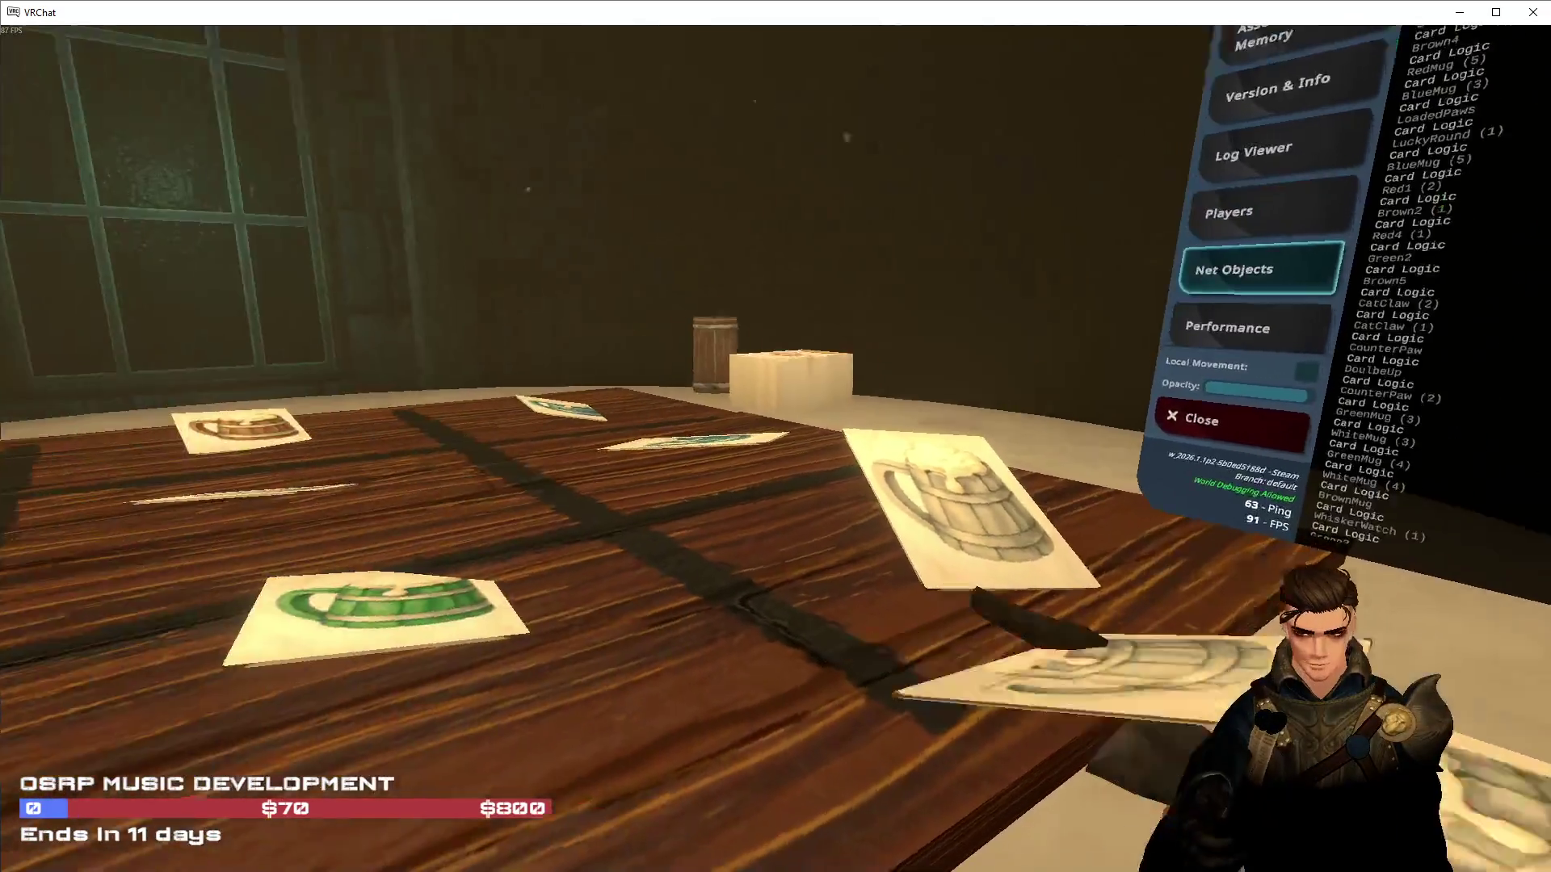
key(v)
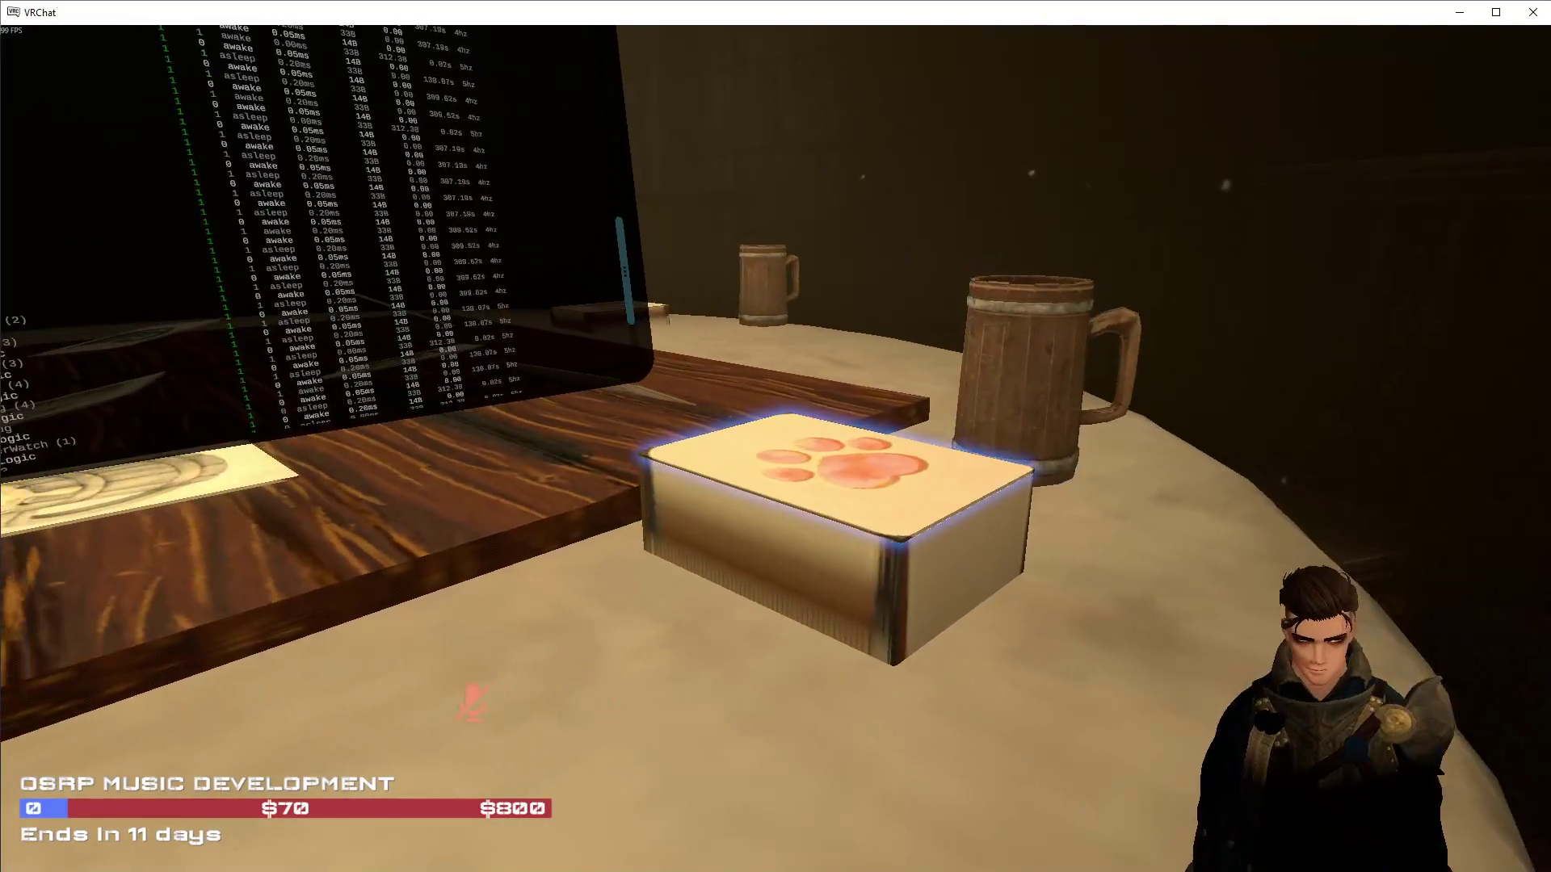
Draw the Whisker Watch card from the paw-print deck and hold it over the table
click(977, 621)
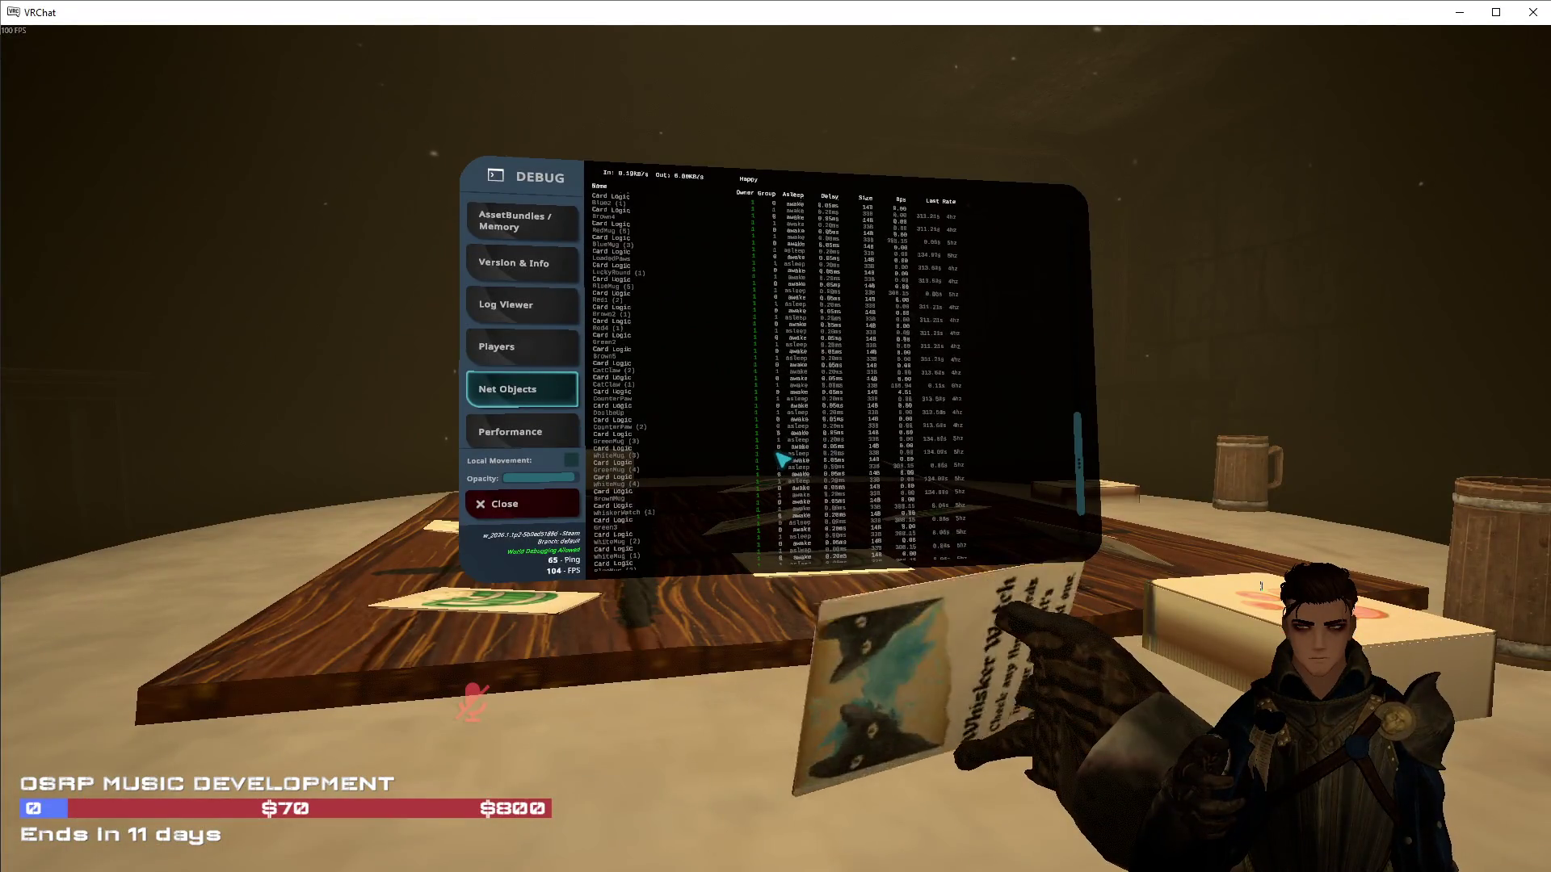
key(w)
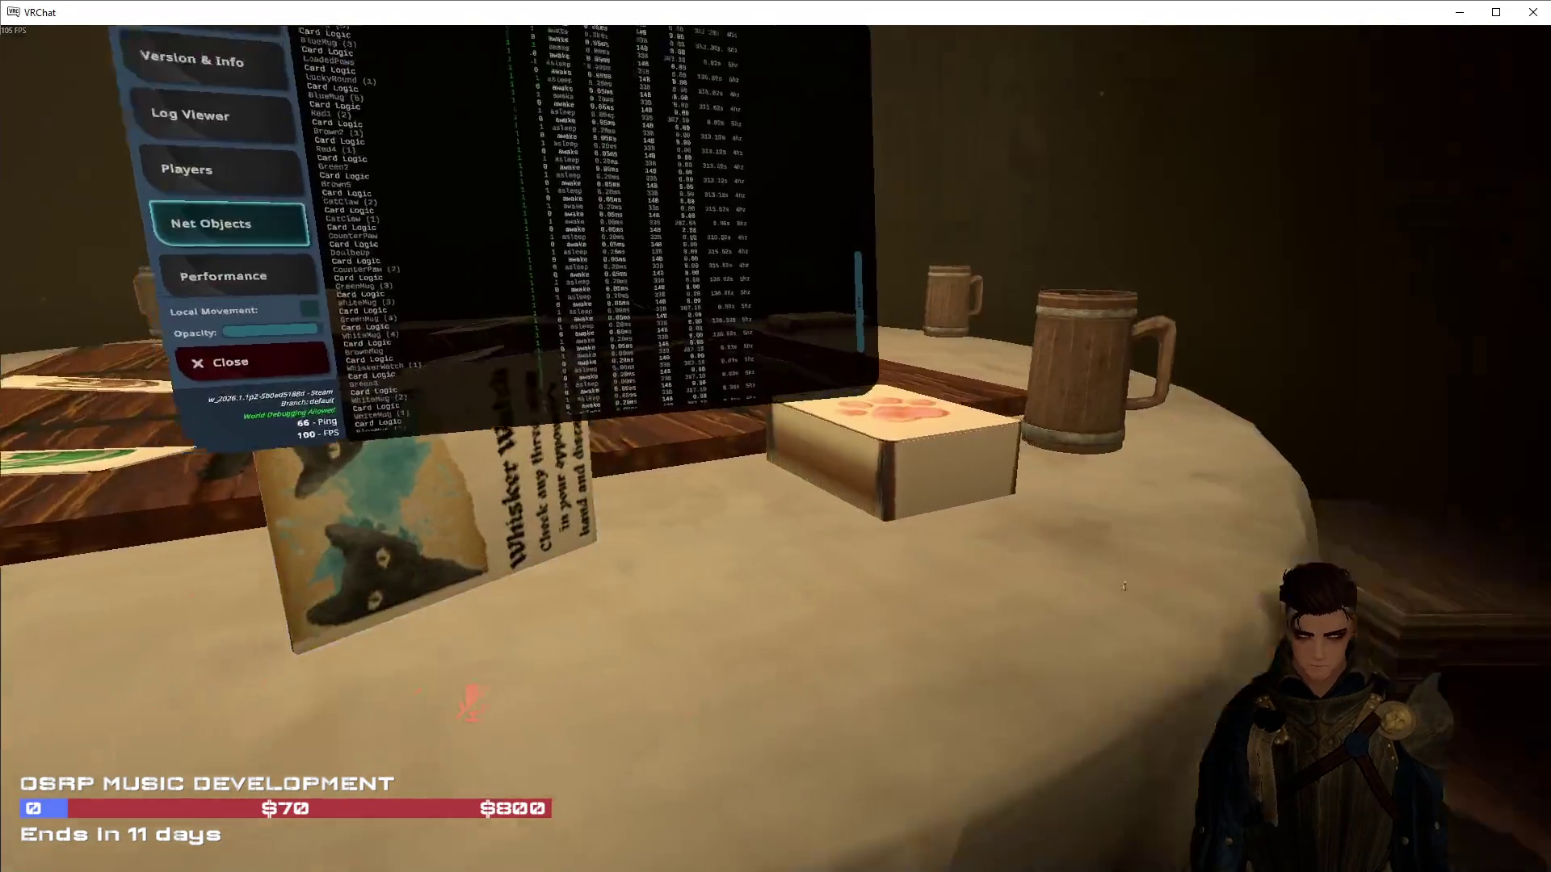
key(s)
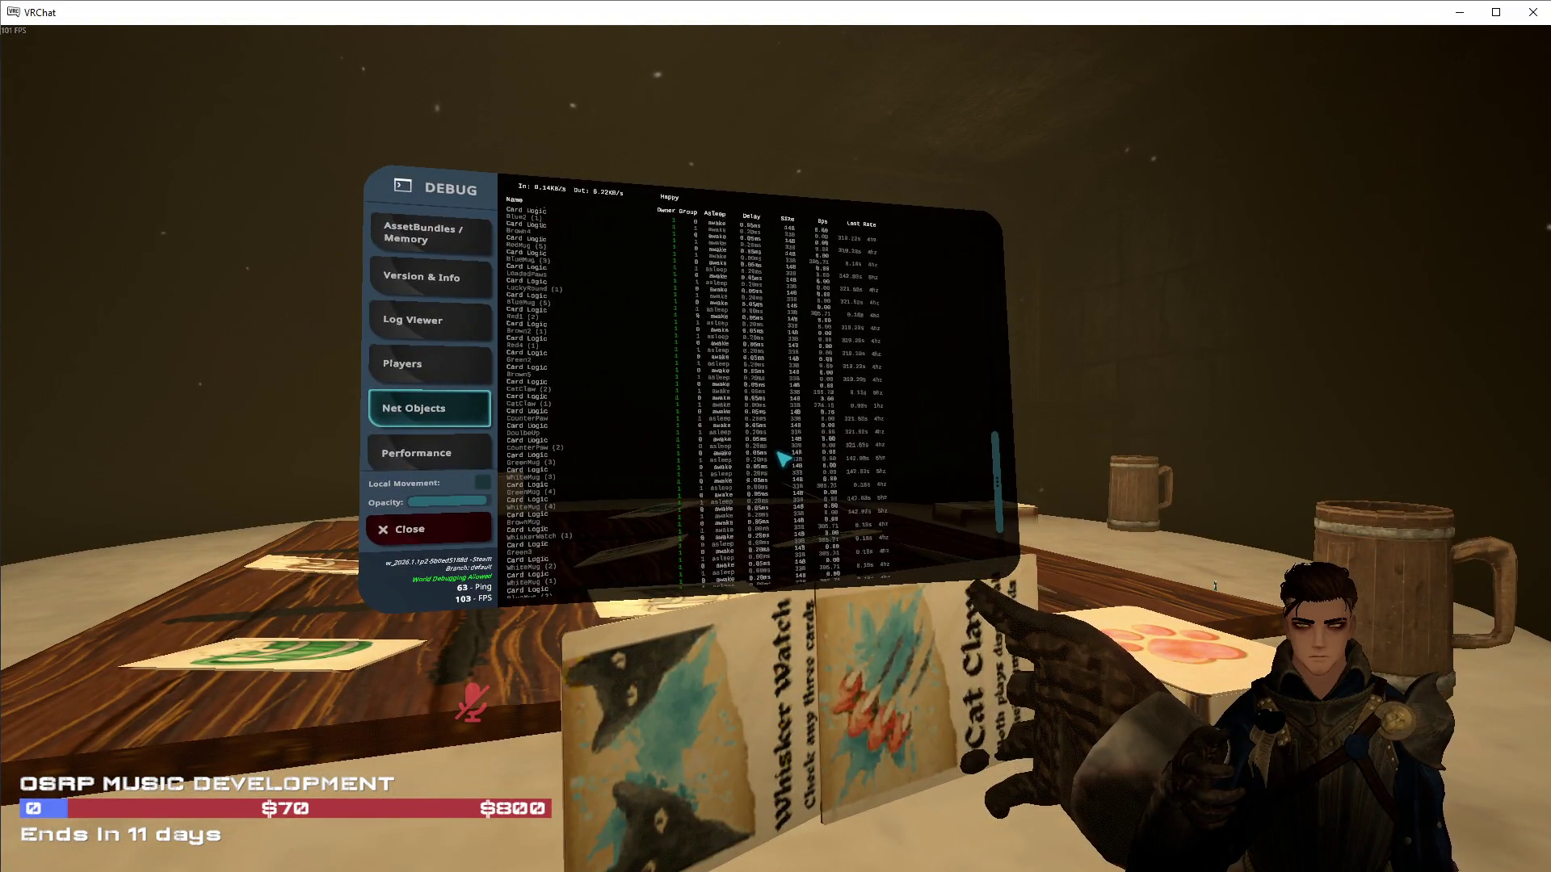
Circle the table from the paw deck toward the Cats and Casks deck box
key(w)
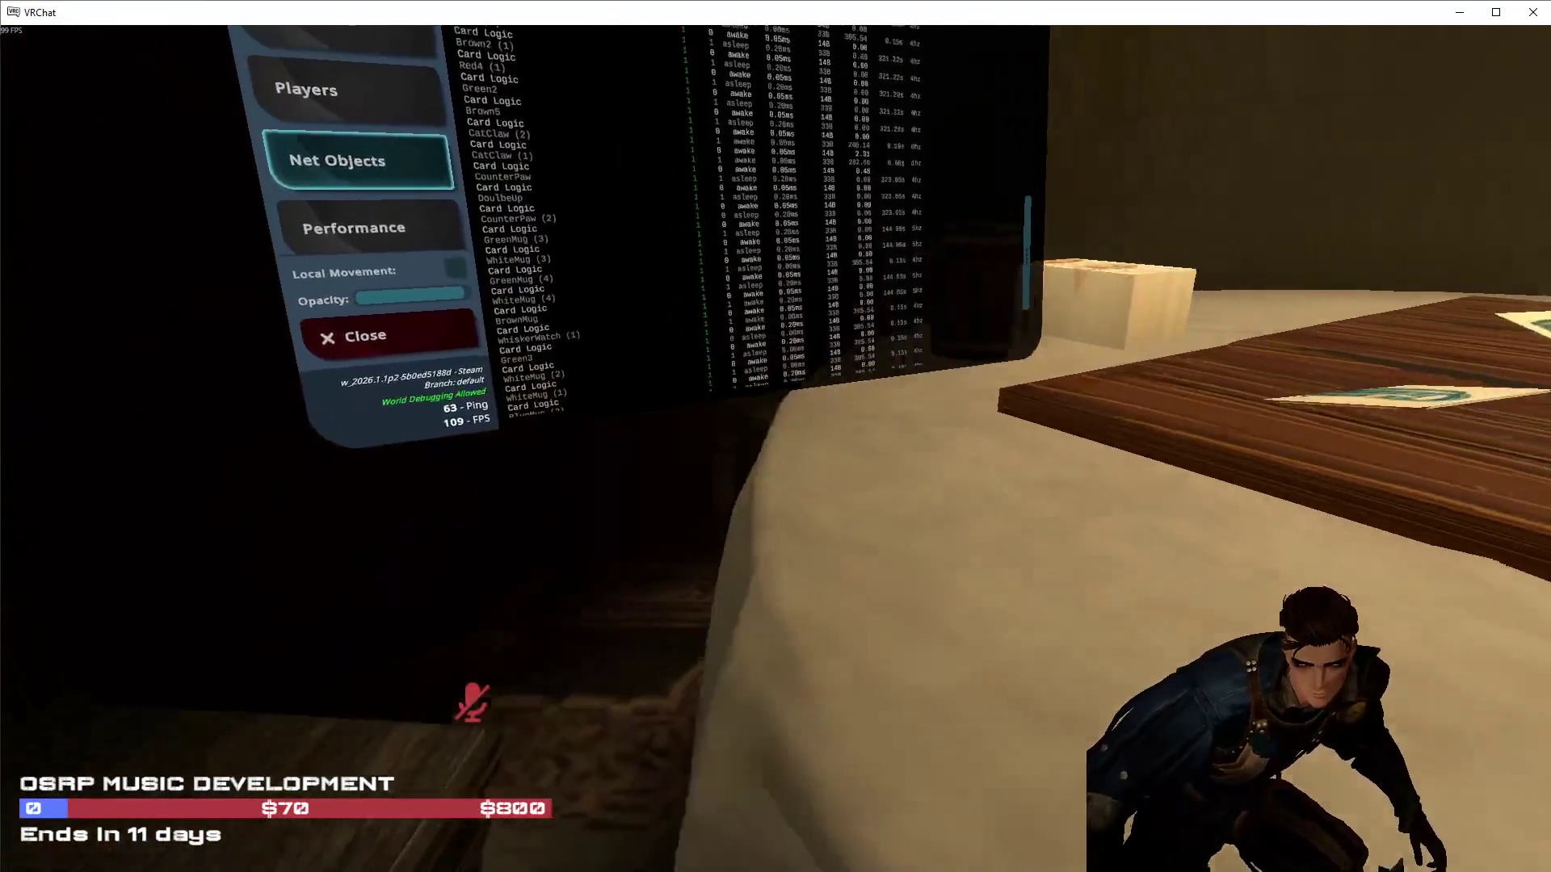
key(w)
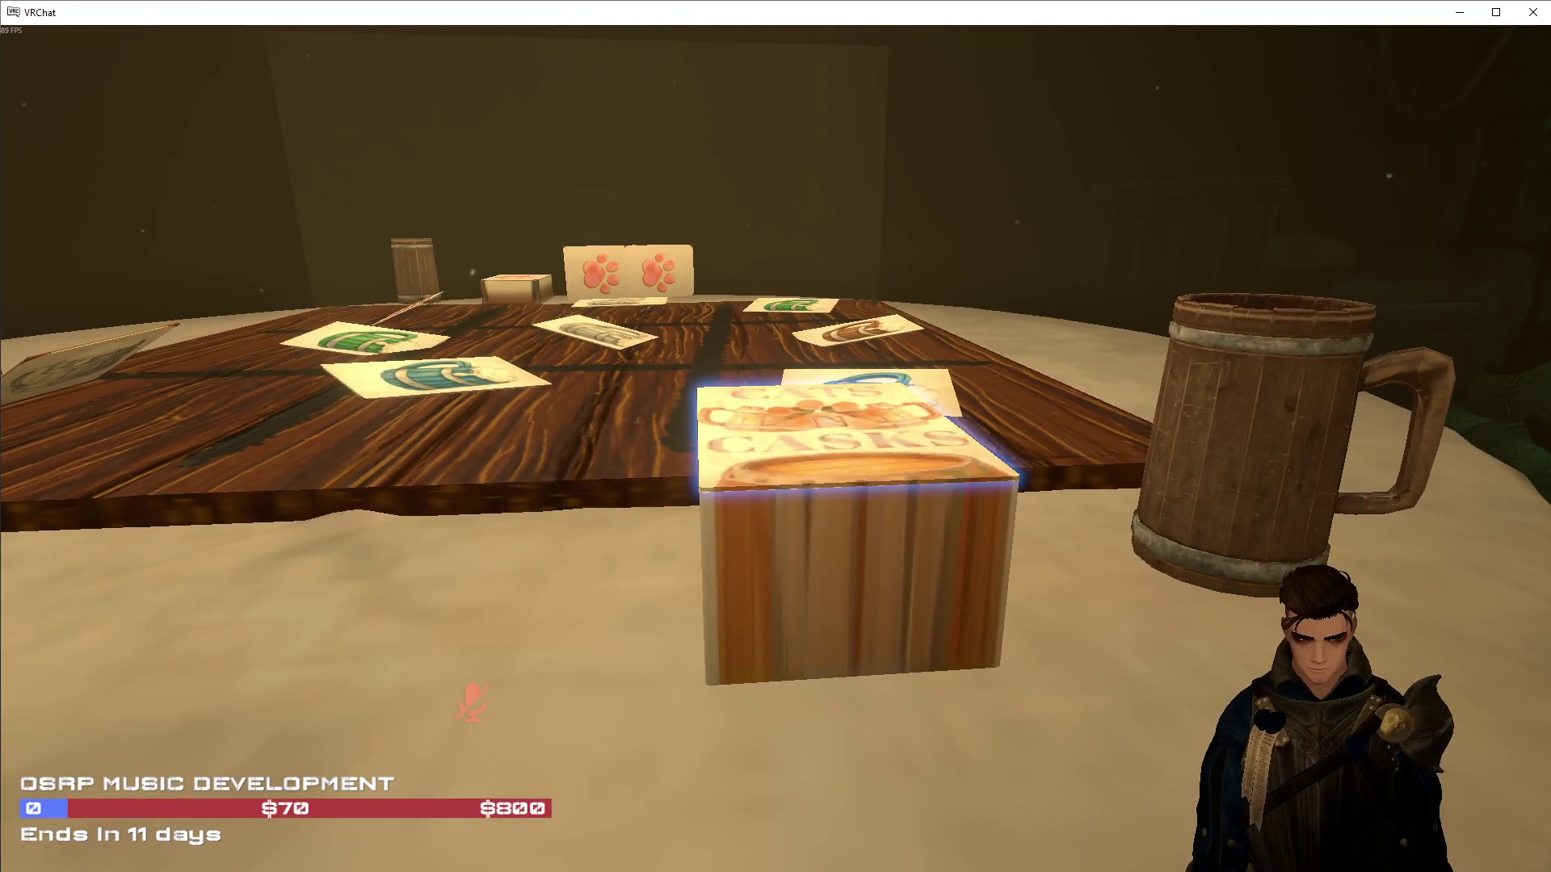
key(a)
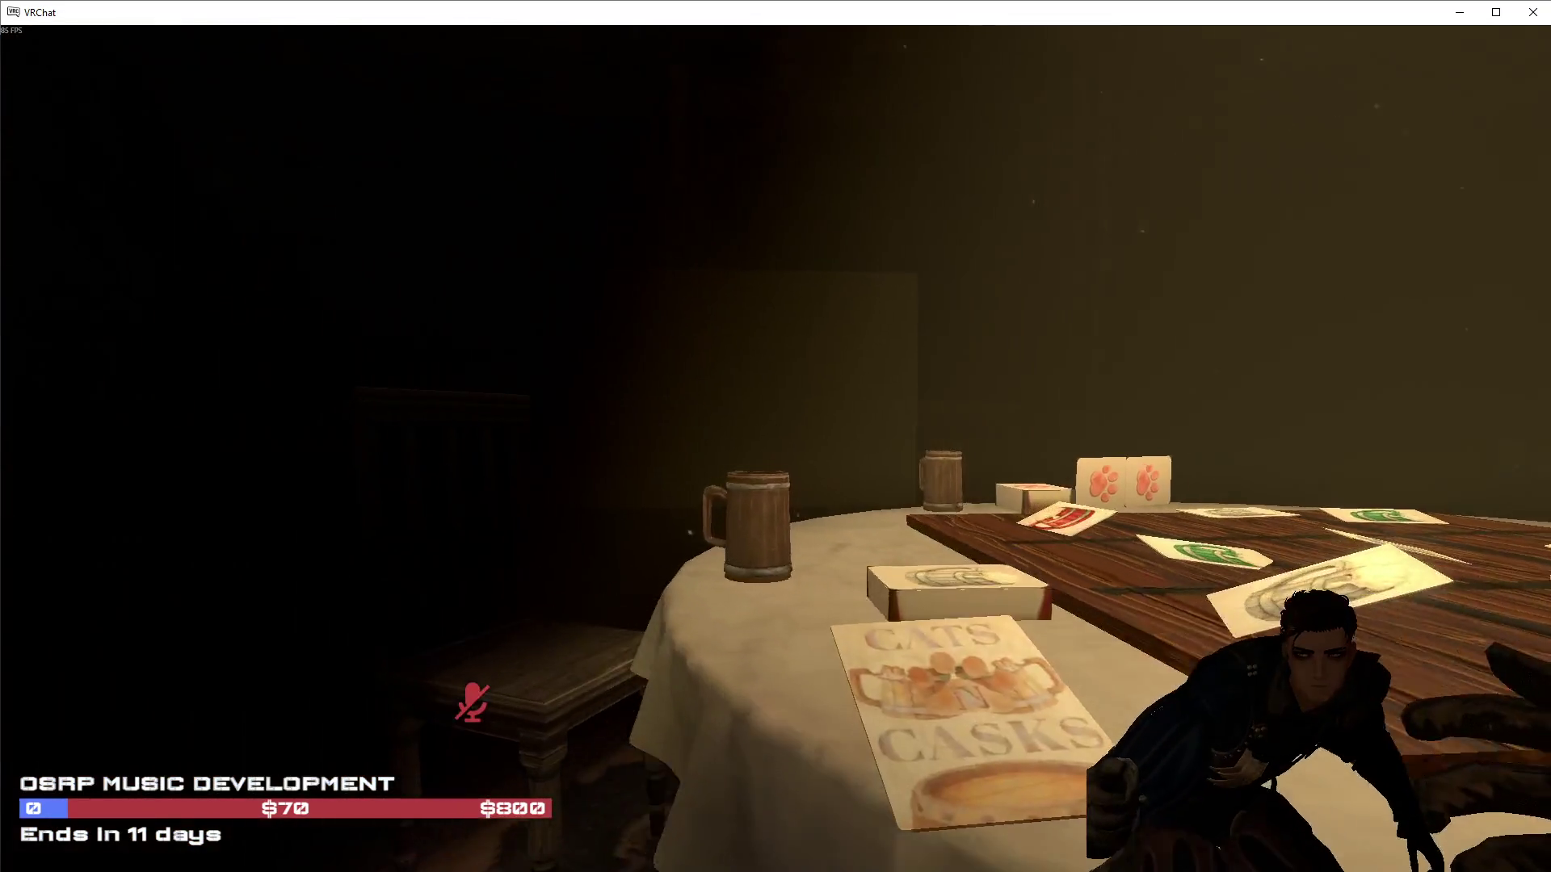
key(a)
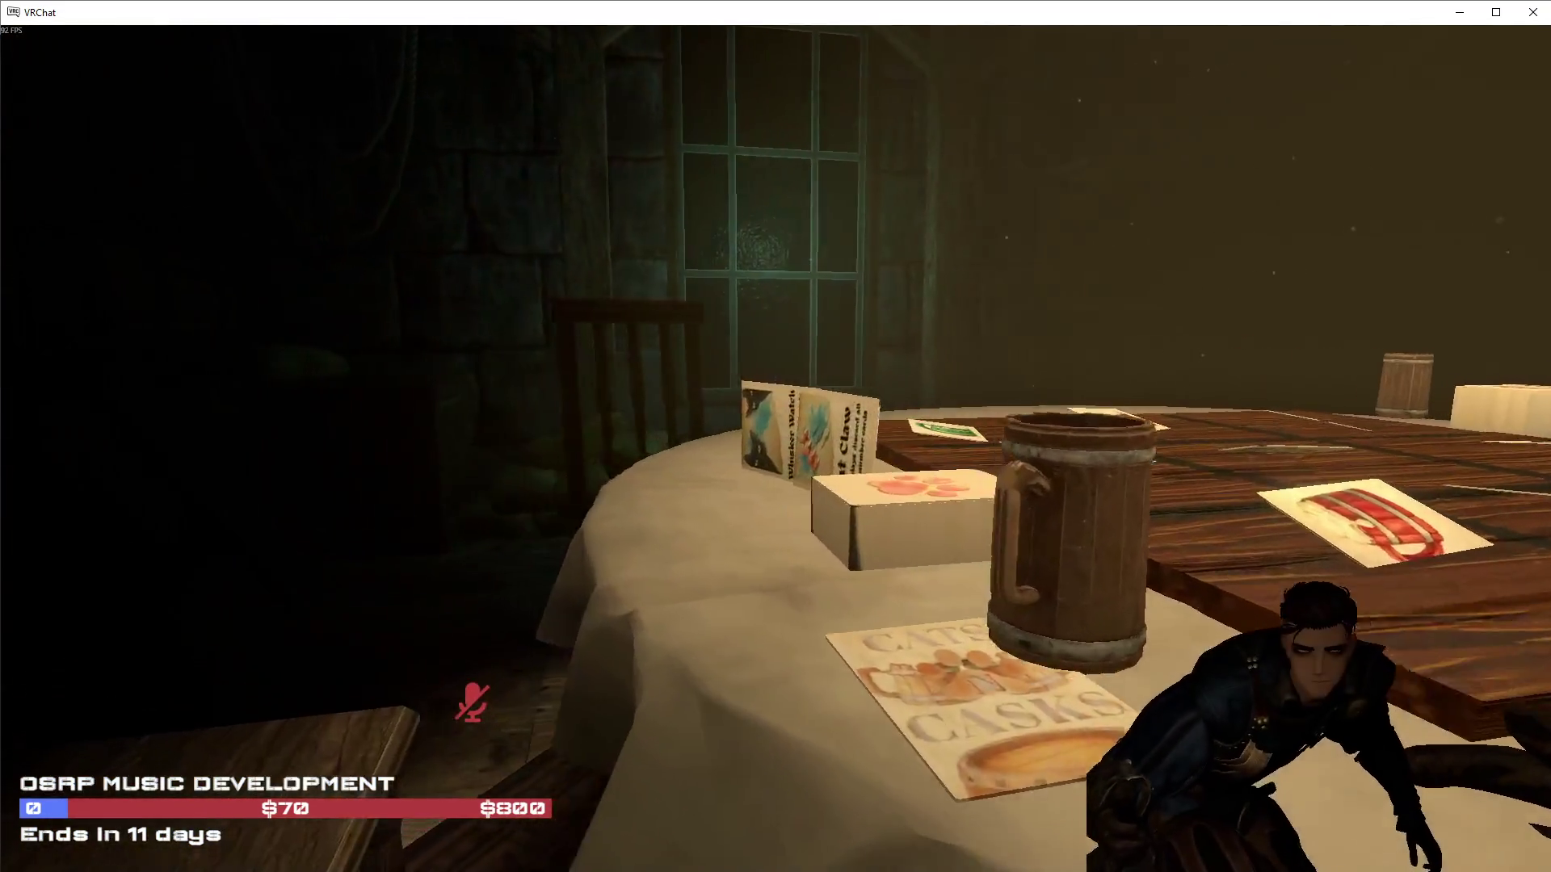
key(shift+grave)
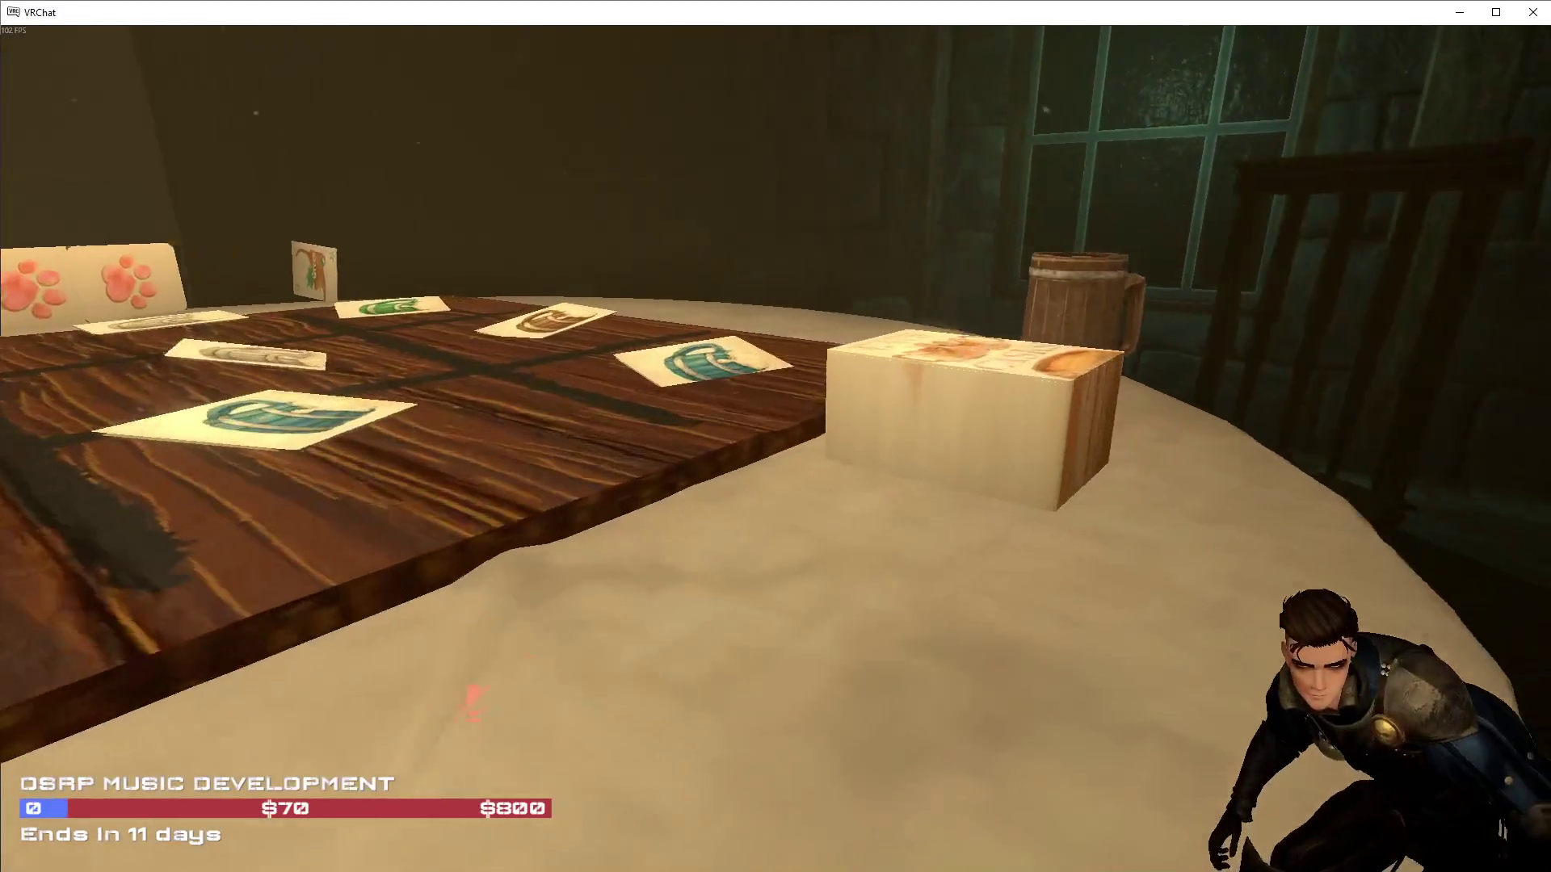
Approach the Cats and Casks deck, look down at it, and pick it up
key(w)
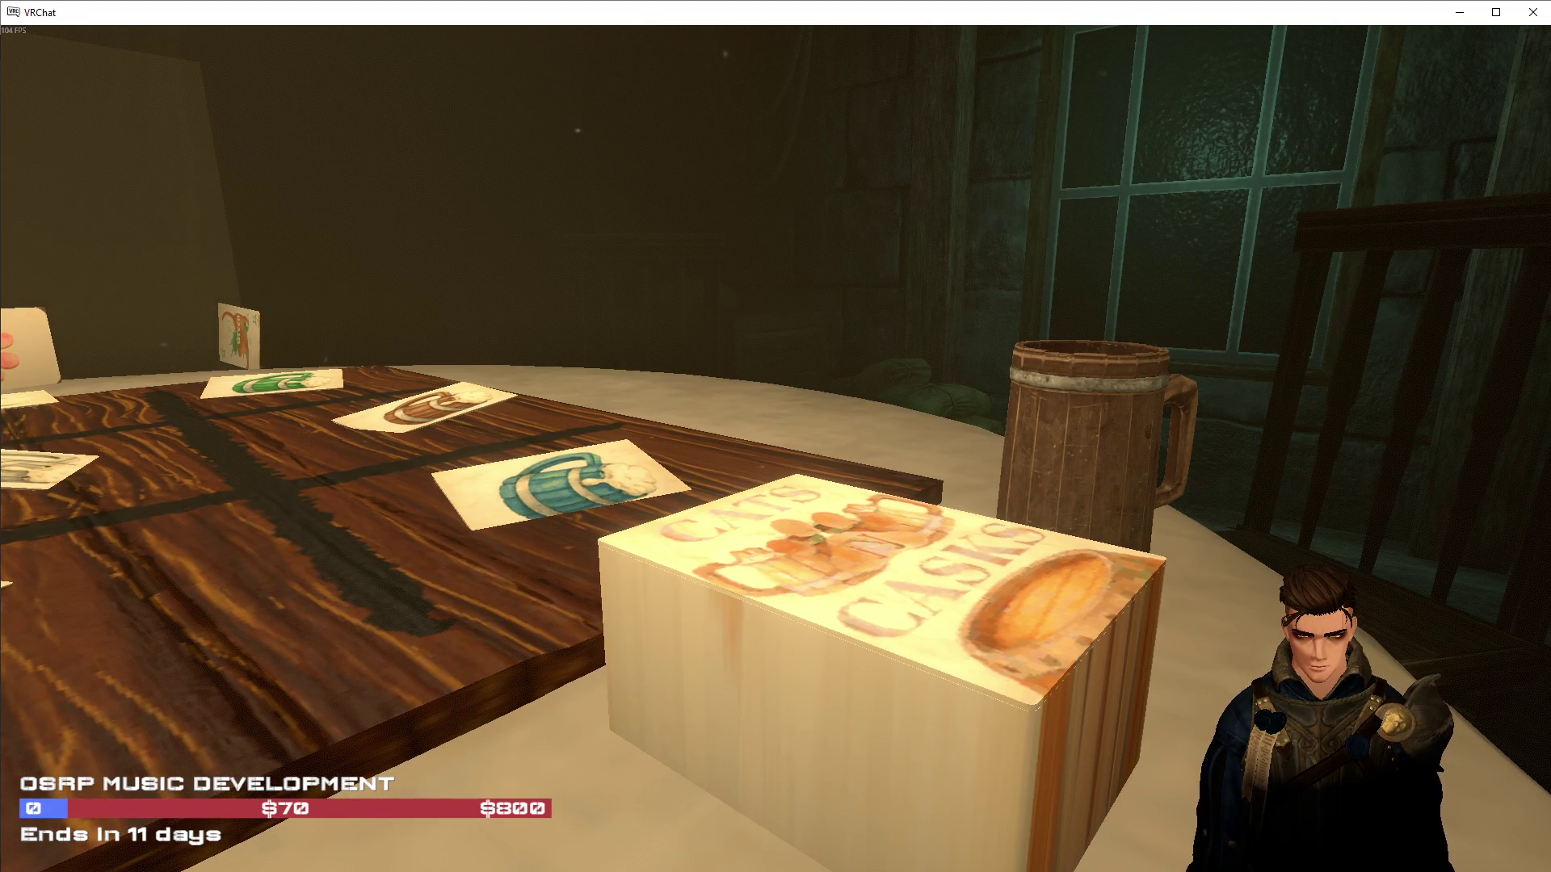
key(shift+grave+3)
key(shift+grave+3)
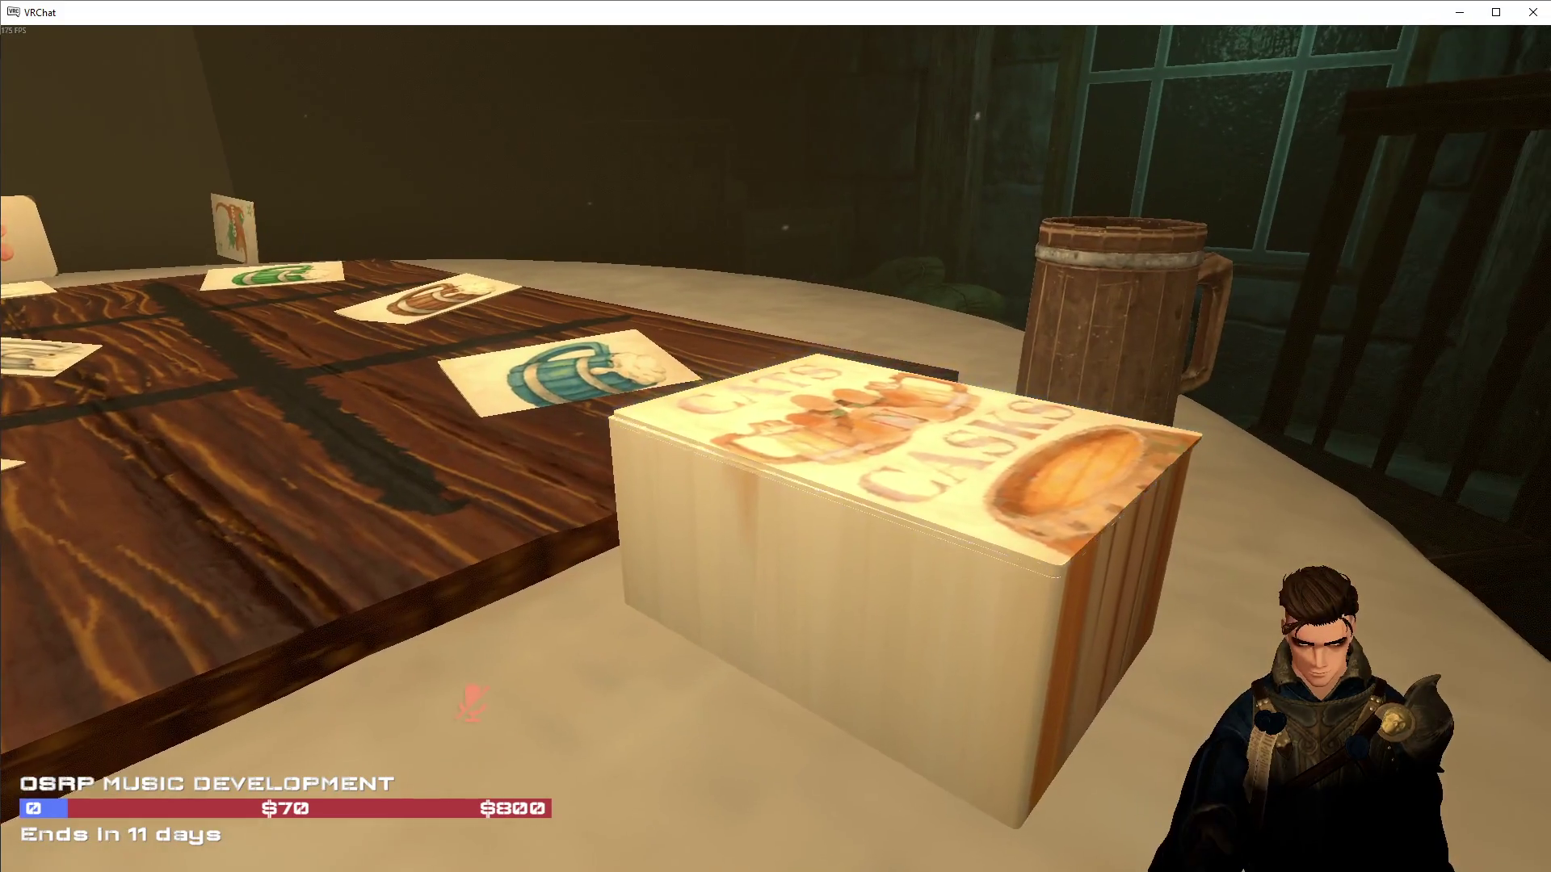
click(775, 436)
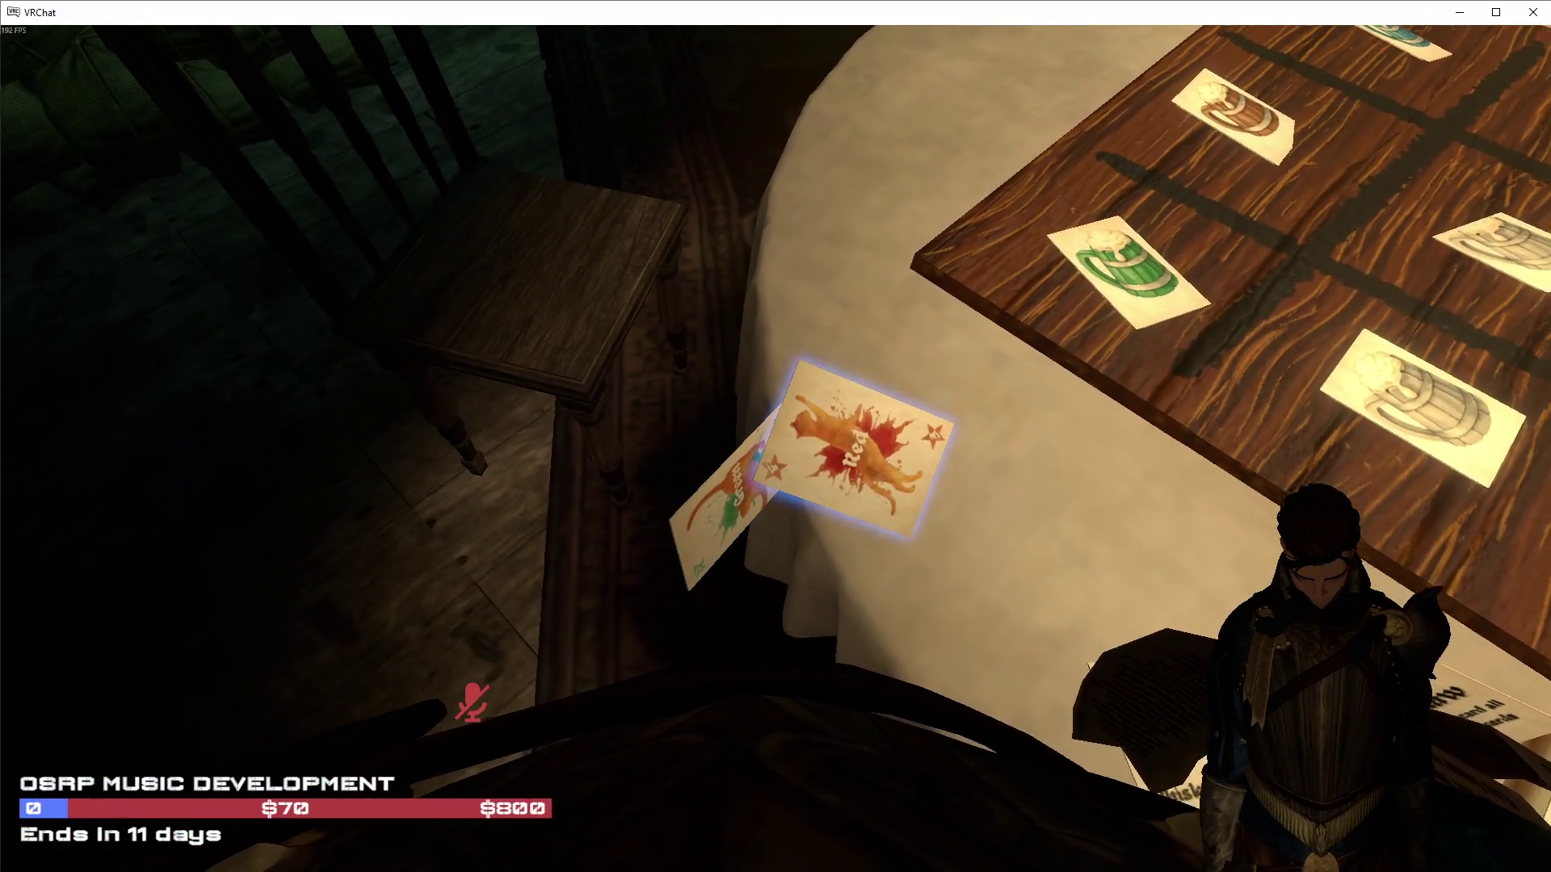
Drop the Red card, reopen the debug menu, and draw the Cat Claw and Cut Off cards
click(776, 436)
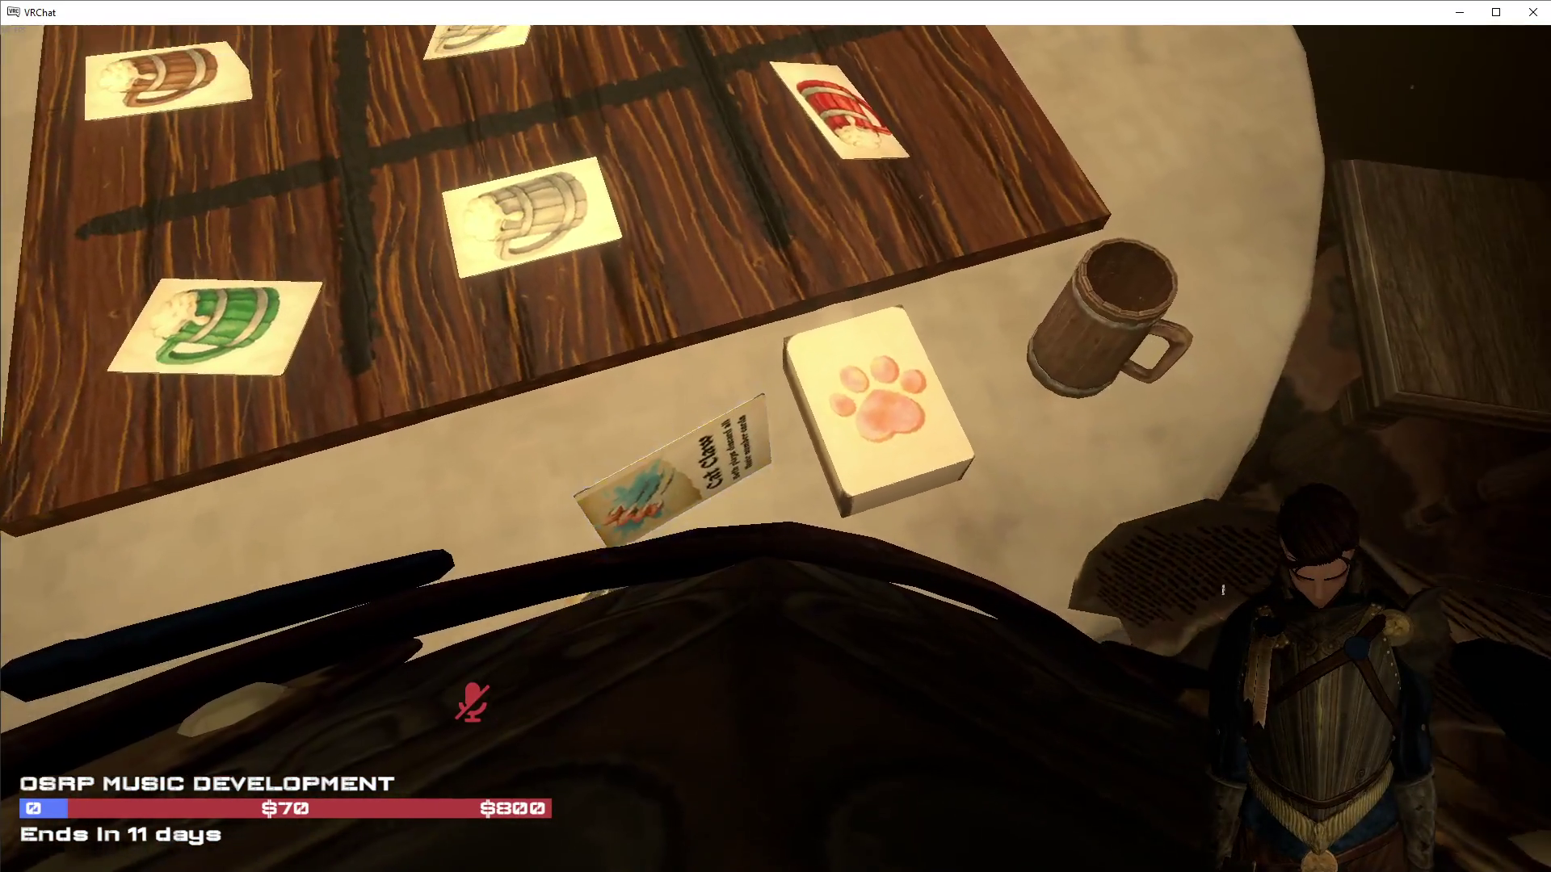
key(shift+grave)
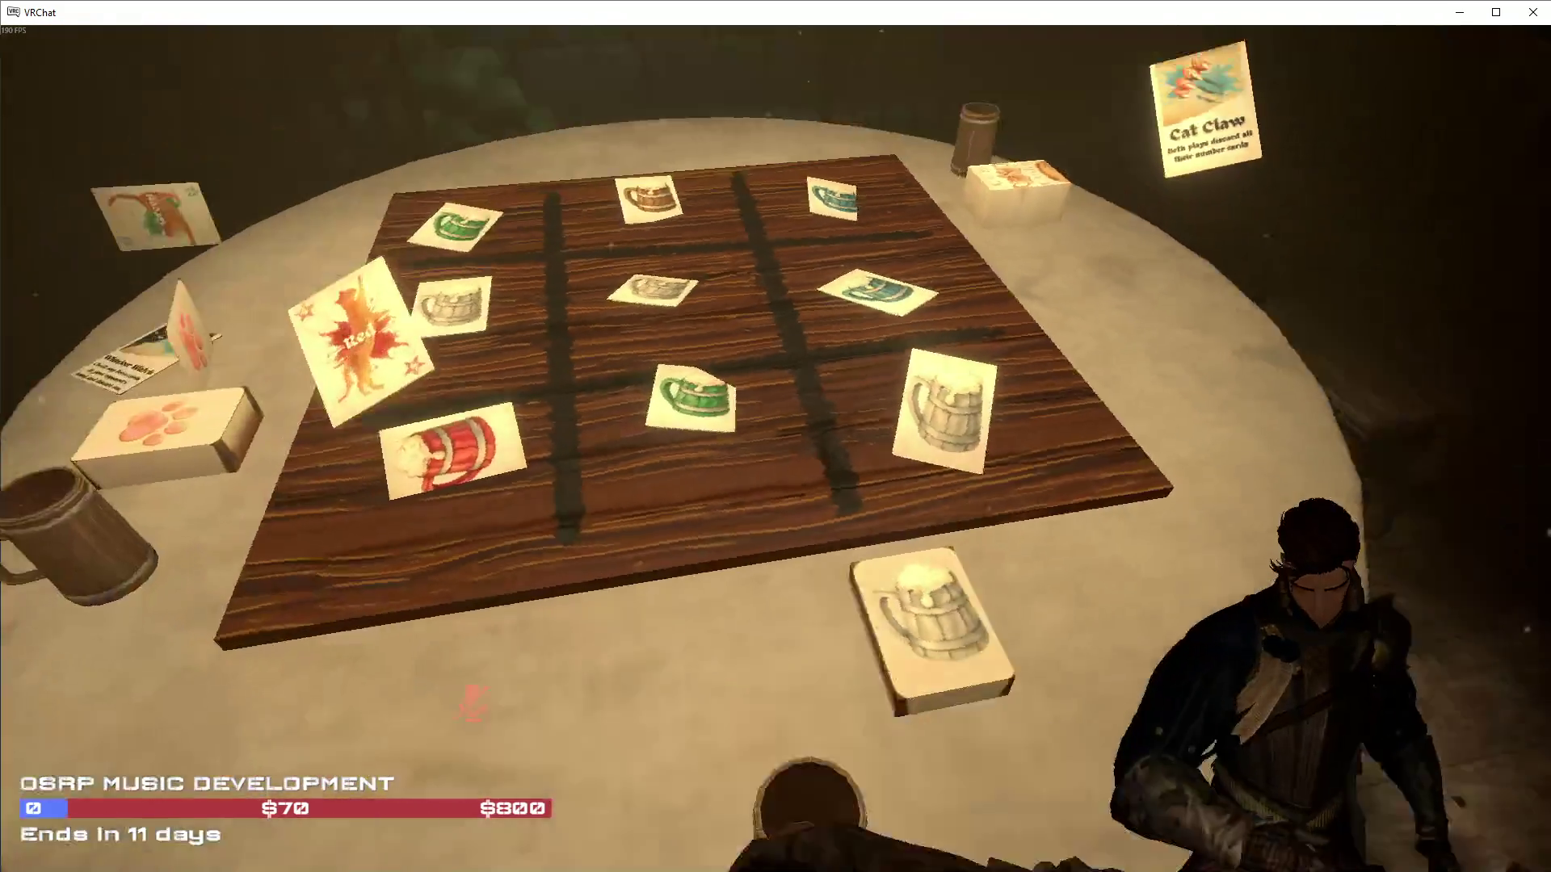
click(776, 436)
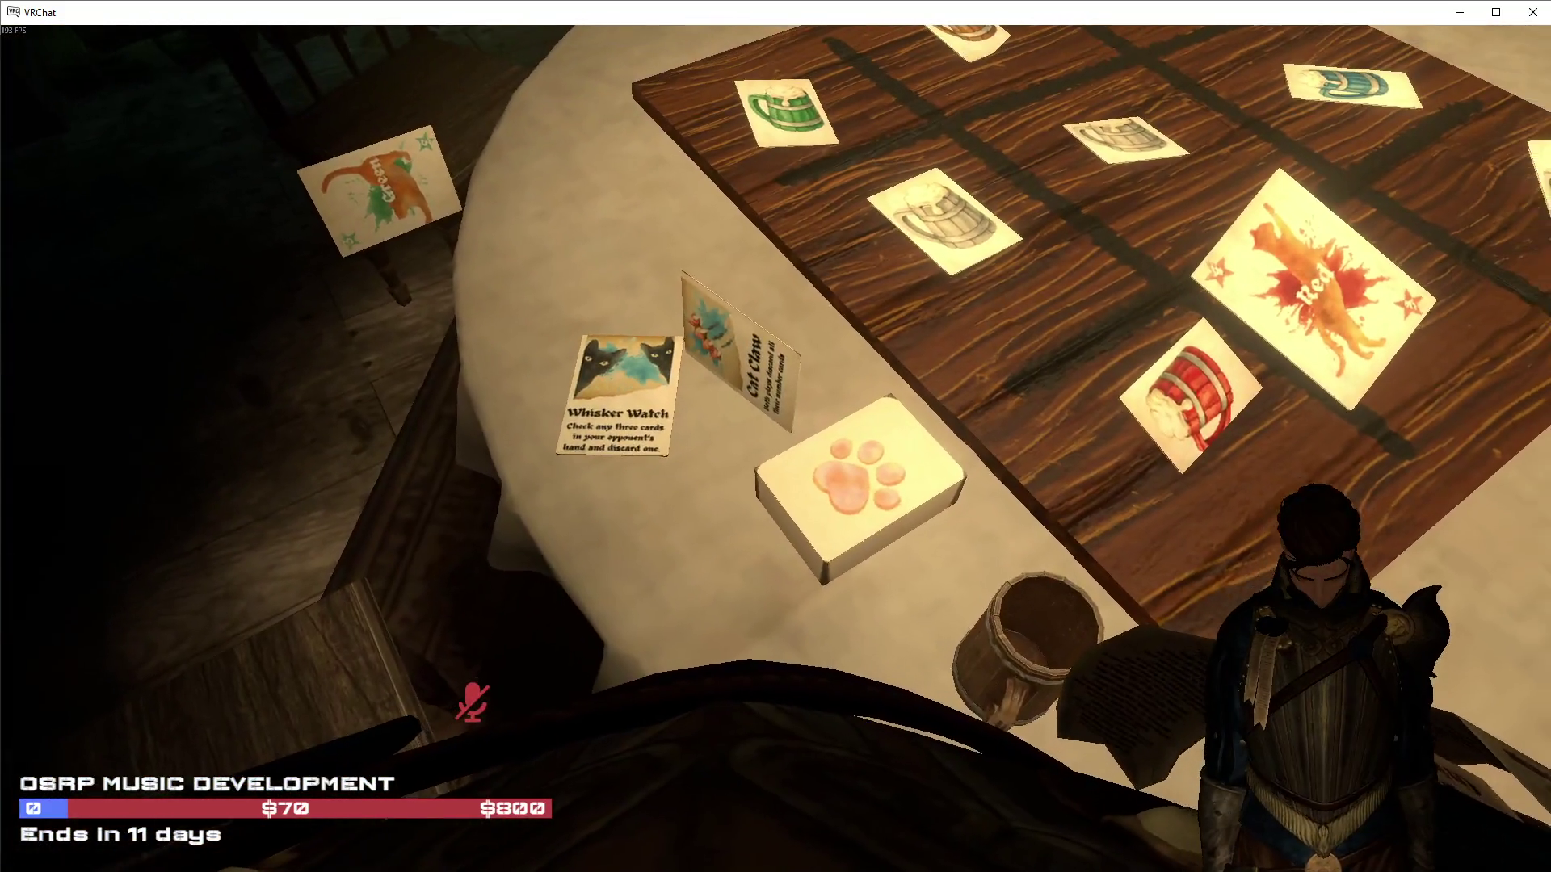
click(775, 436)
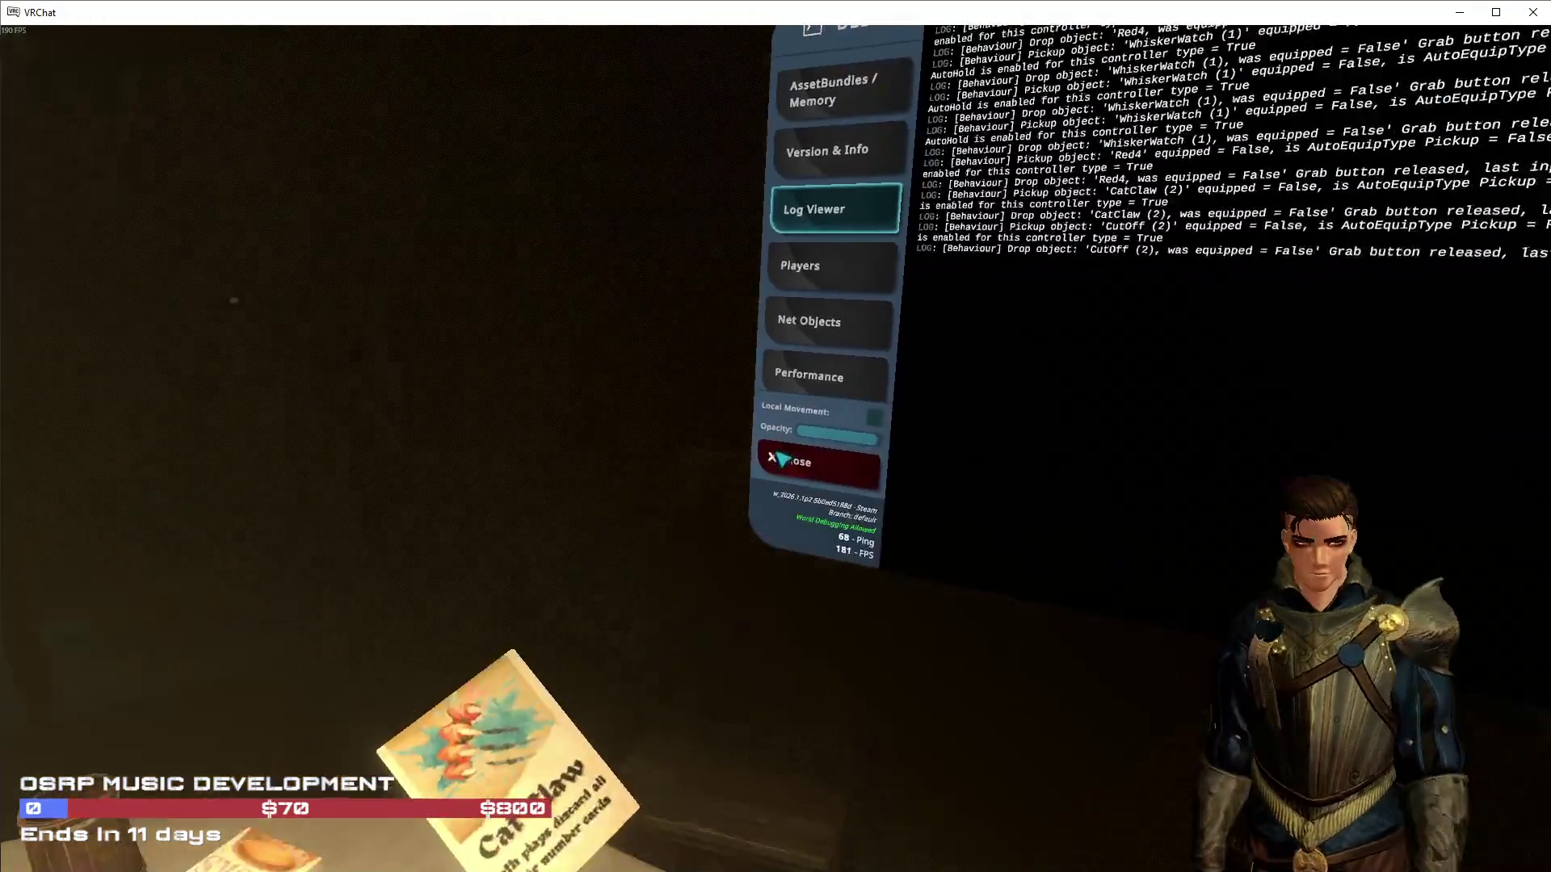
Stand Cat Claw upright, lay Cut Off on the table, and draw a Cats and Casks card
click(775, 436)
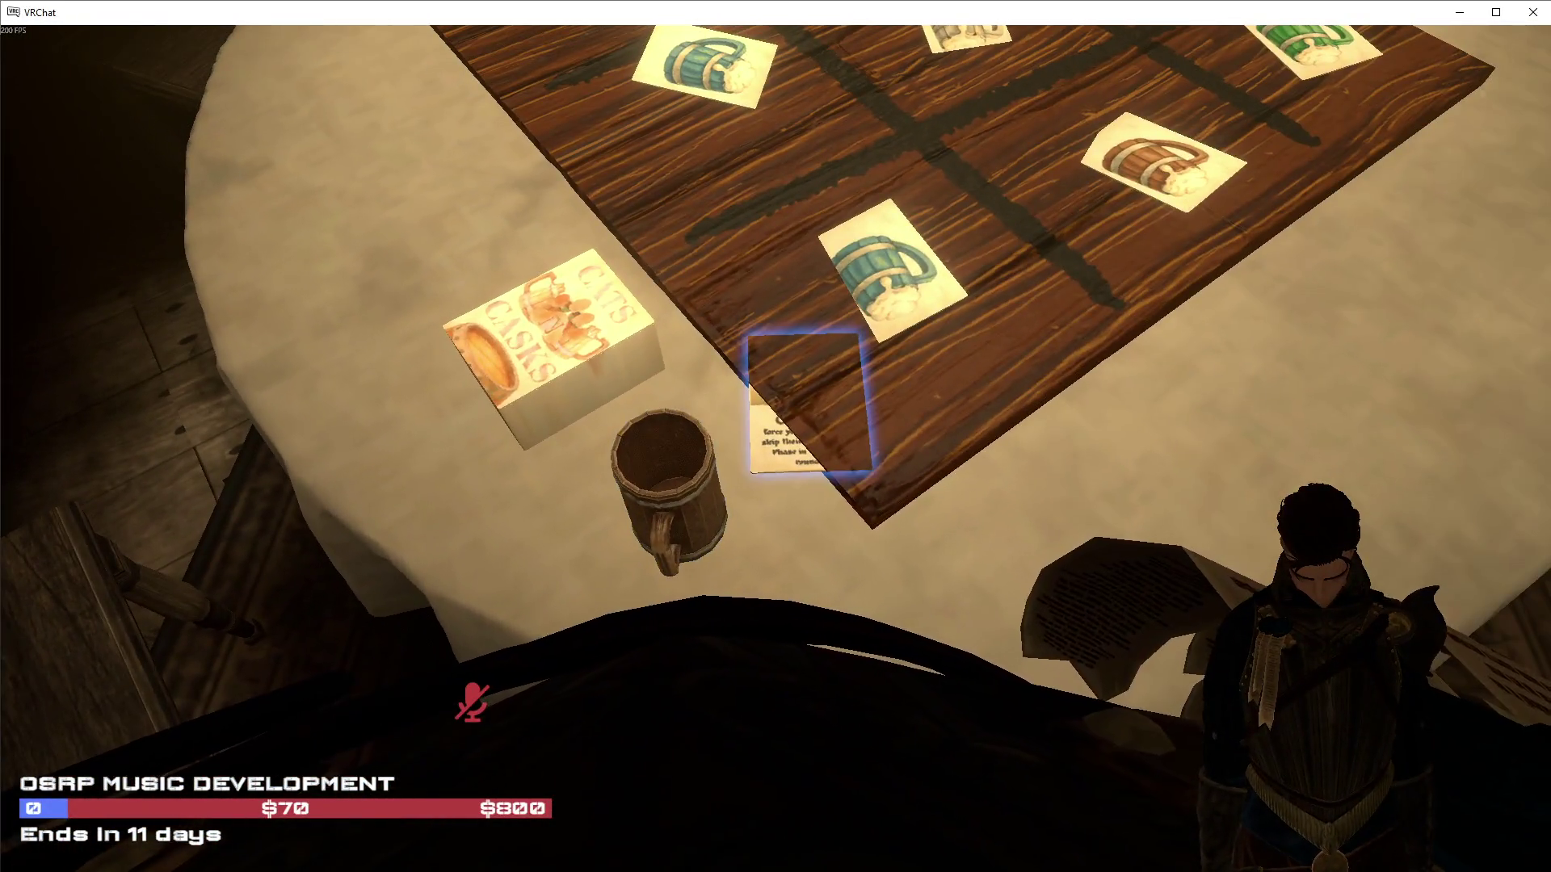
click(775, 436)
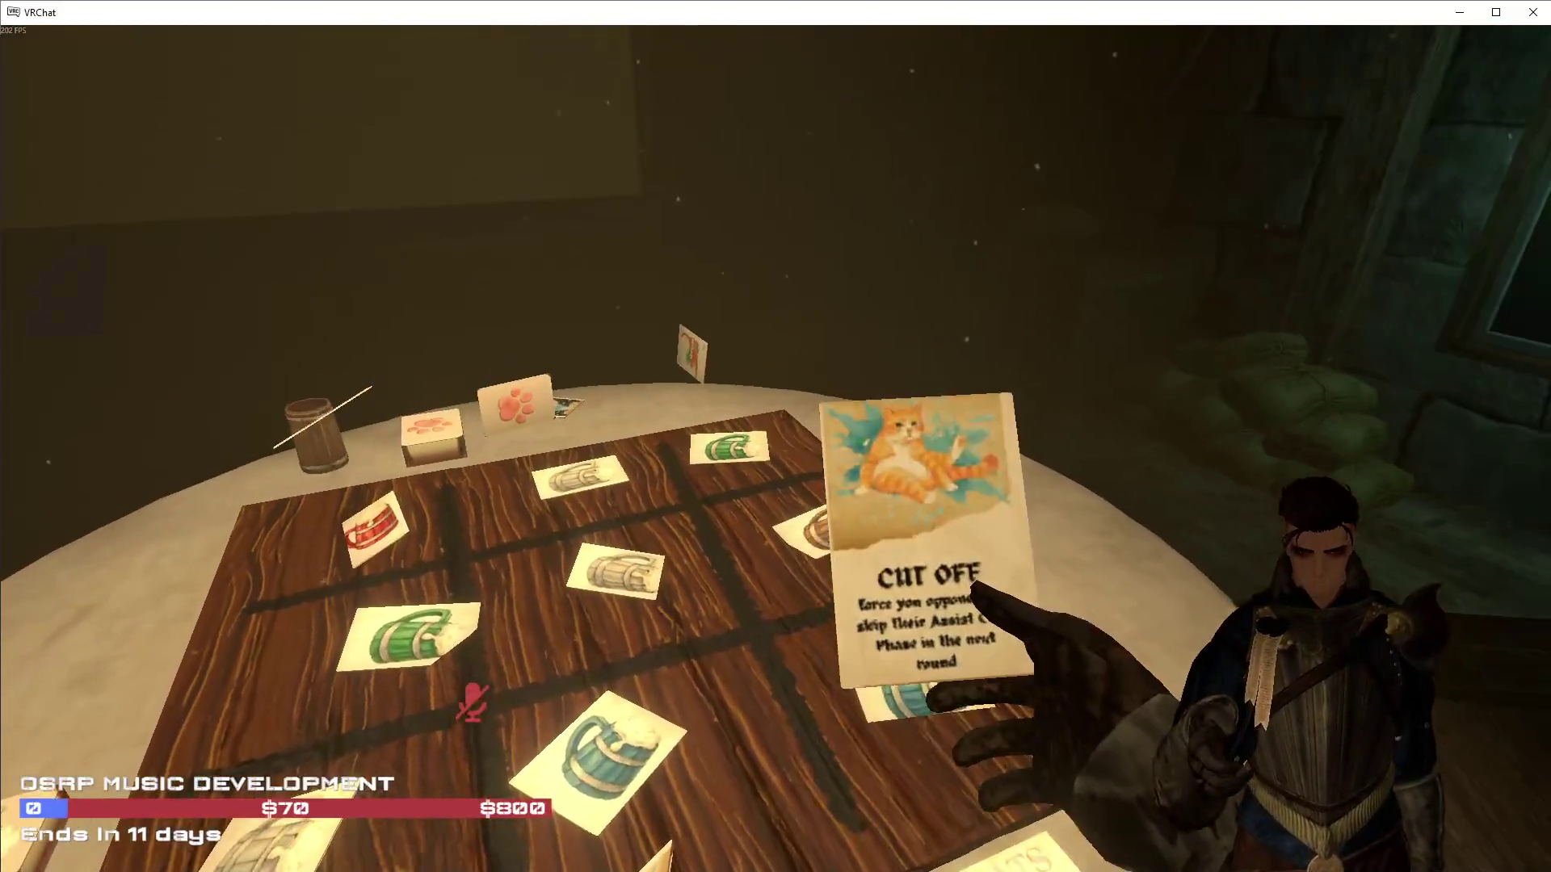
click(775, 437)
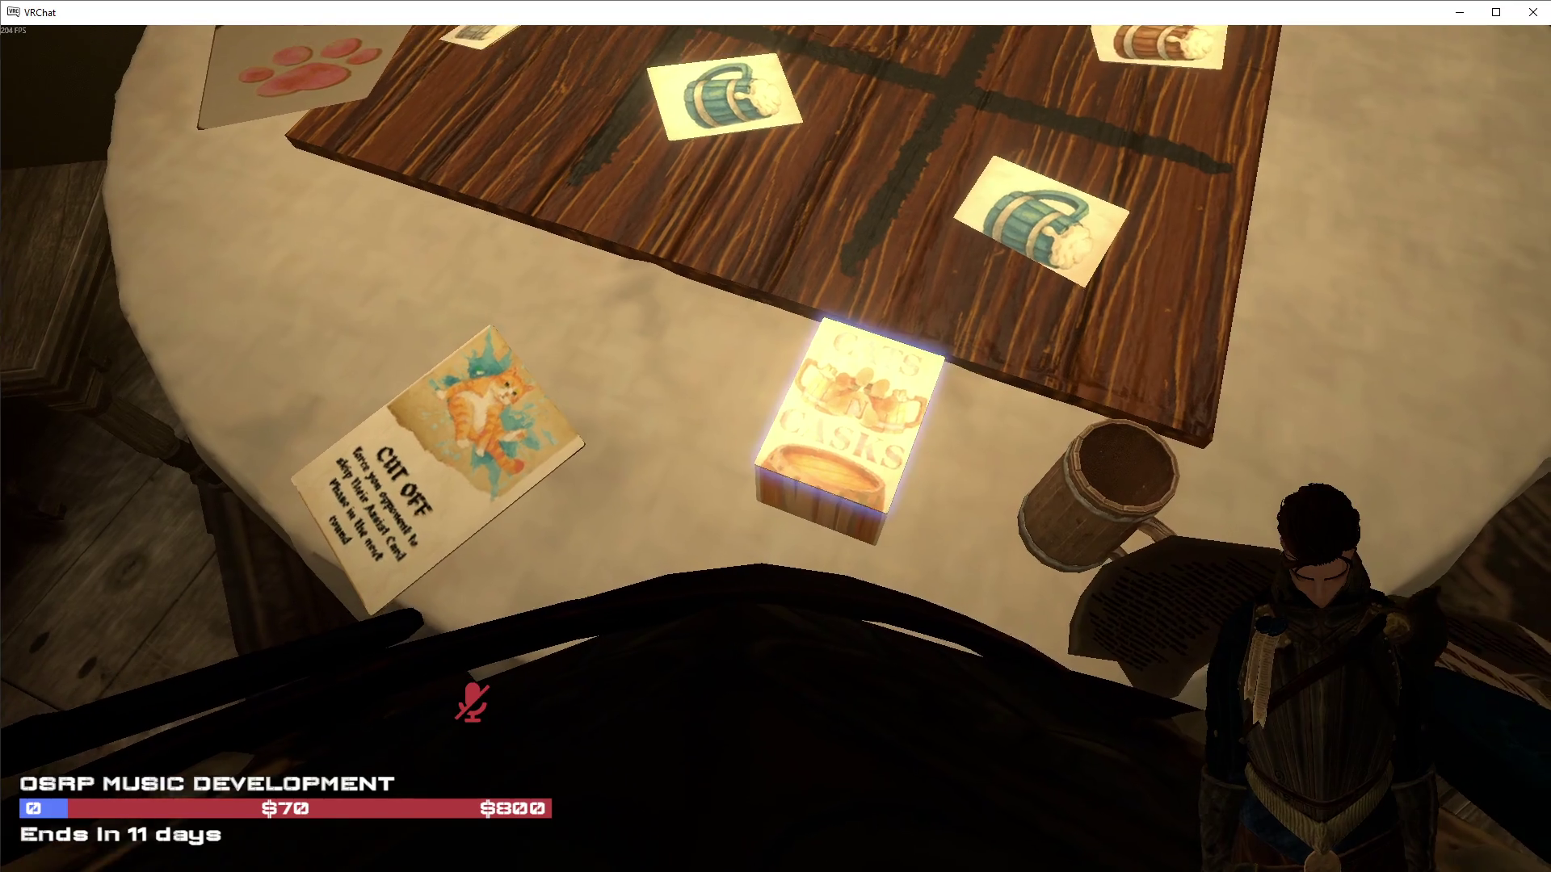
click(775, 437)
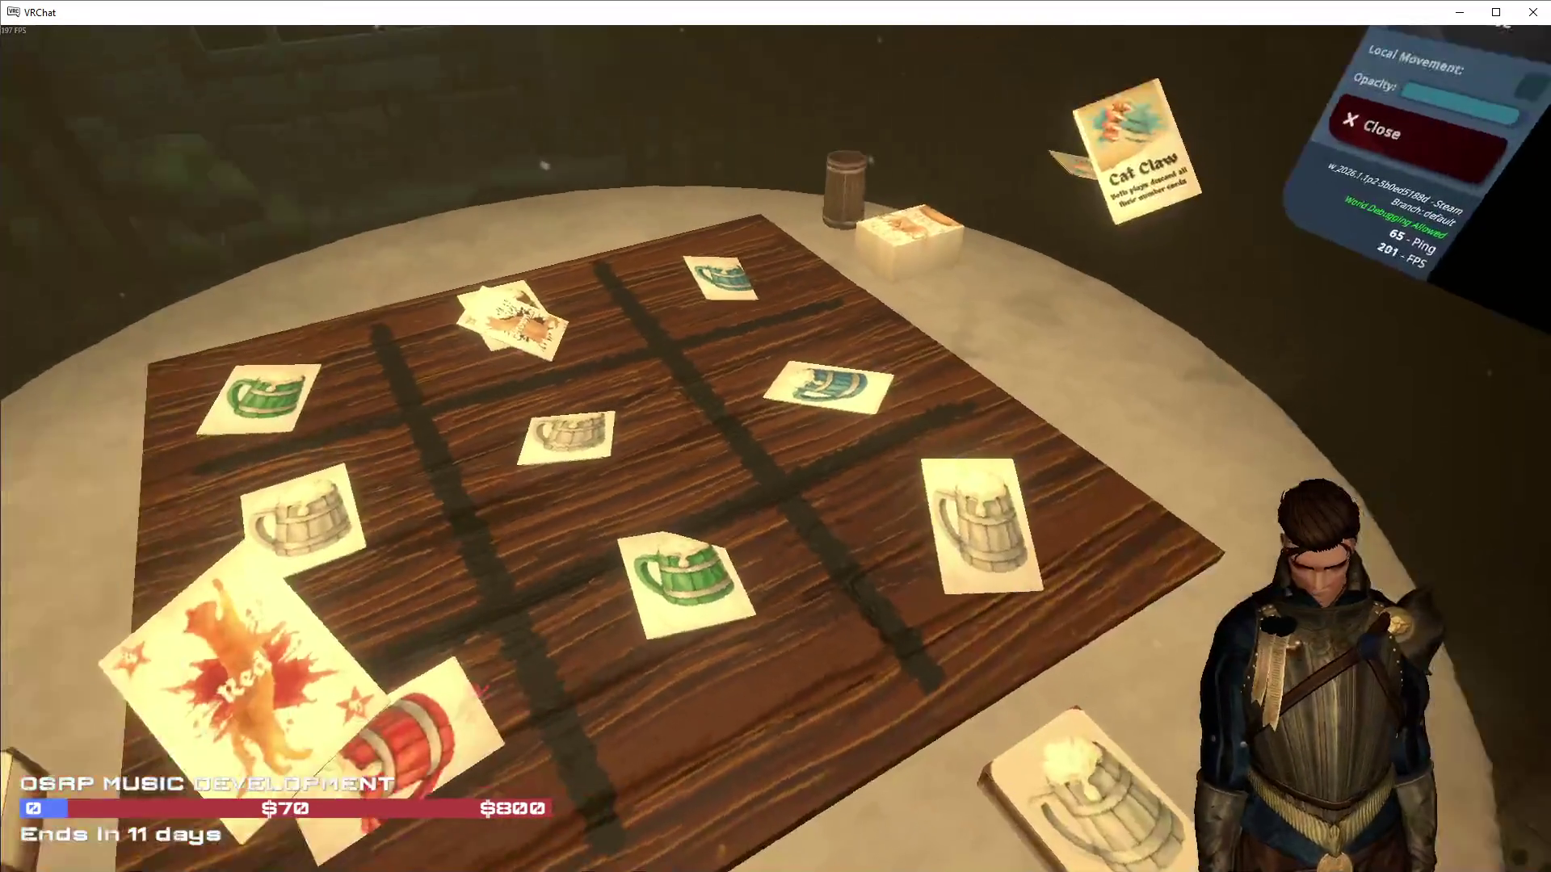
Walk to the paw deck, drop the Cut Off card, and draw the Loaded Paws card
key(s)
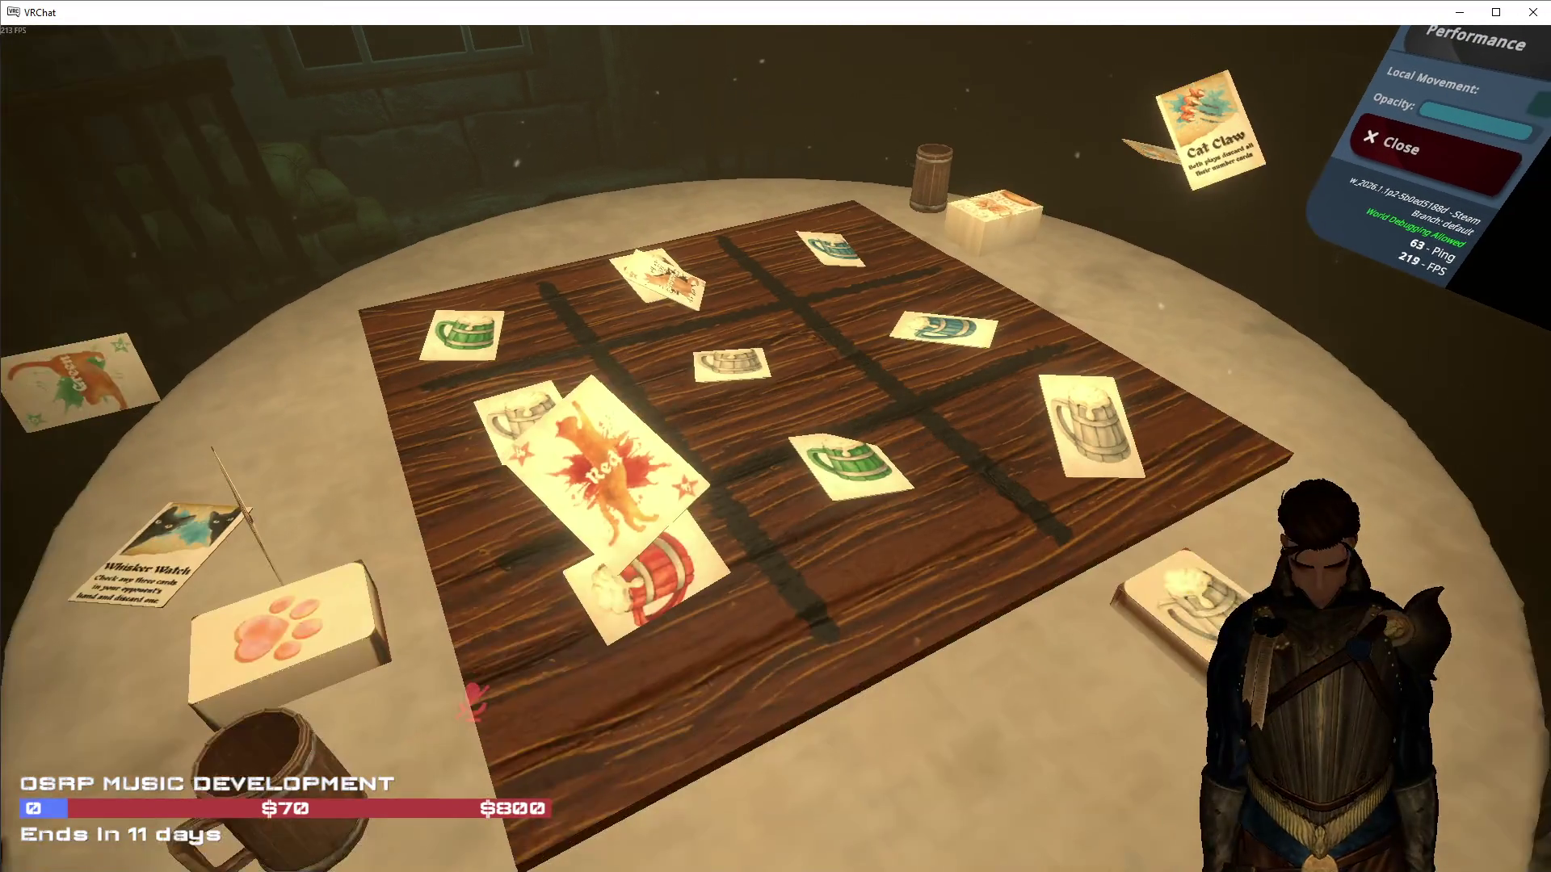
key(s)
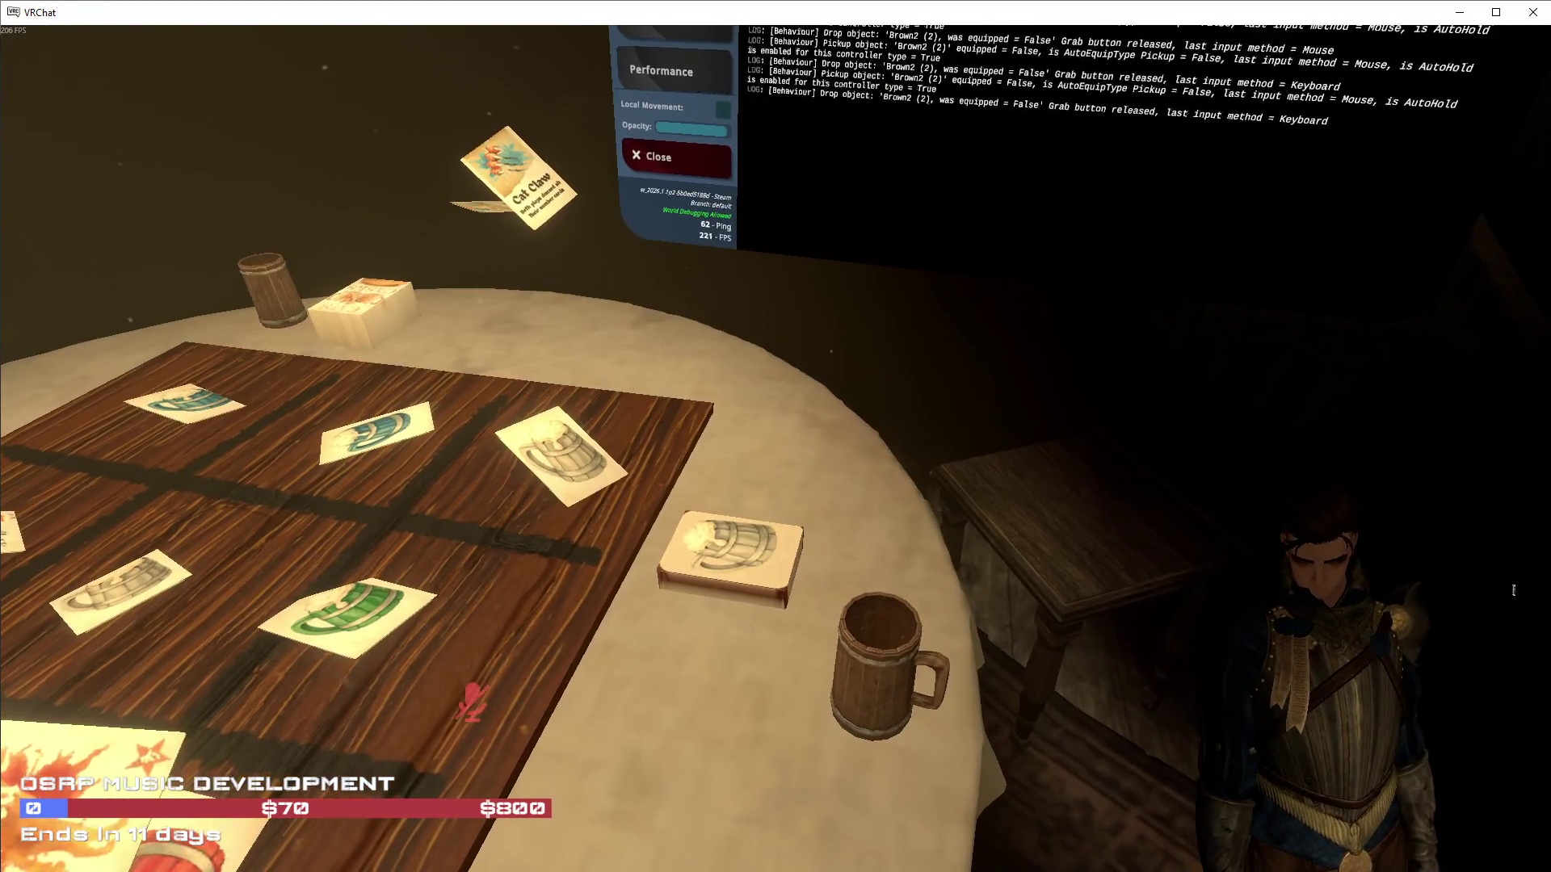
key(a)
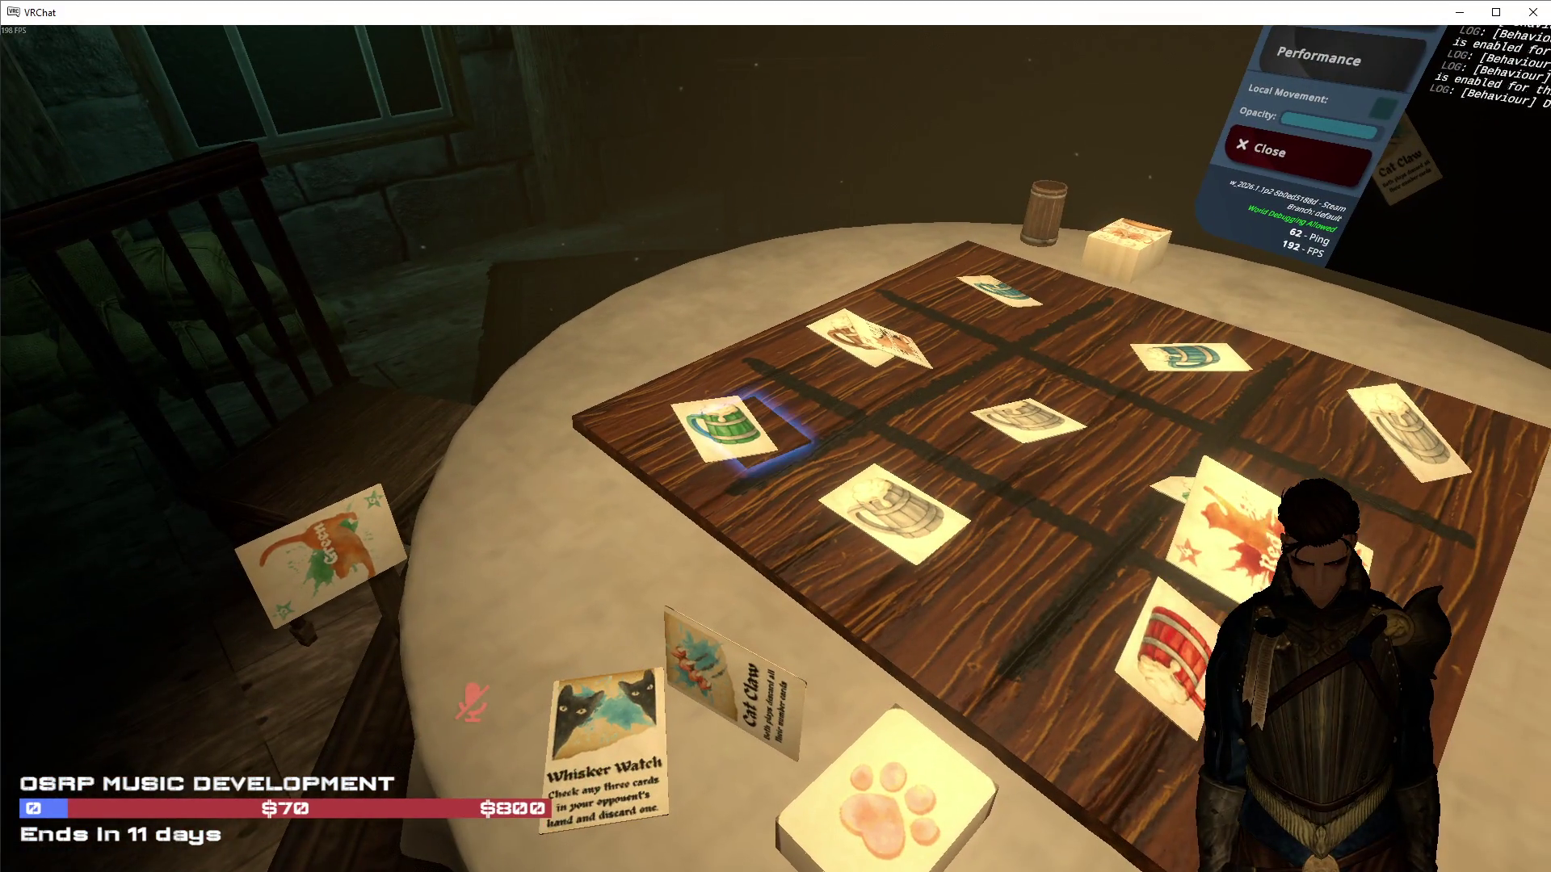
key(d)
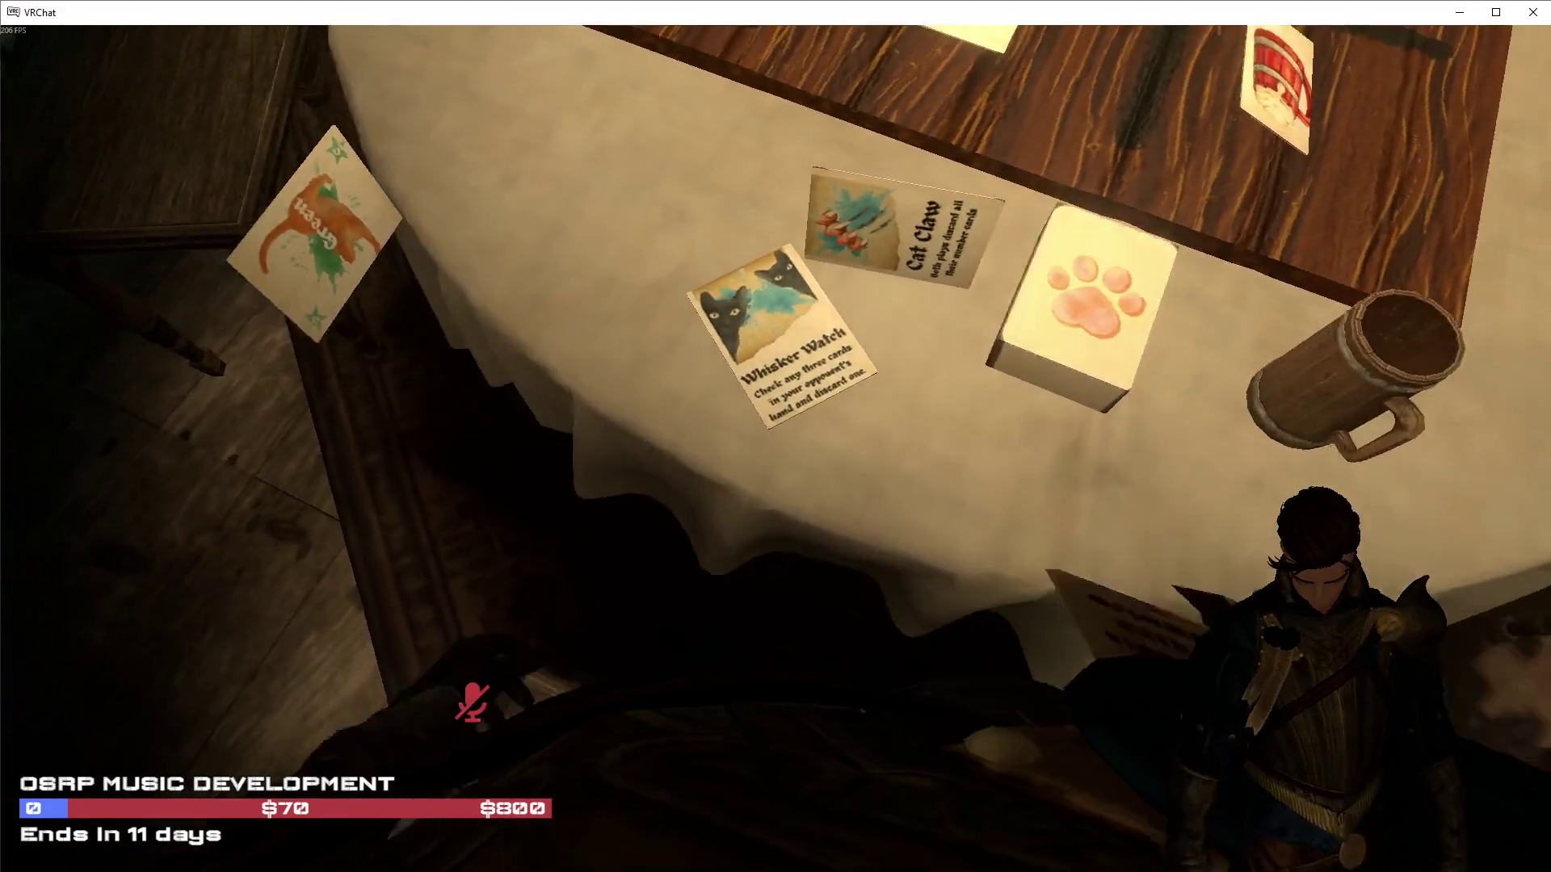
key(w)
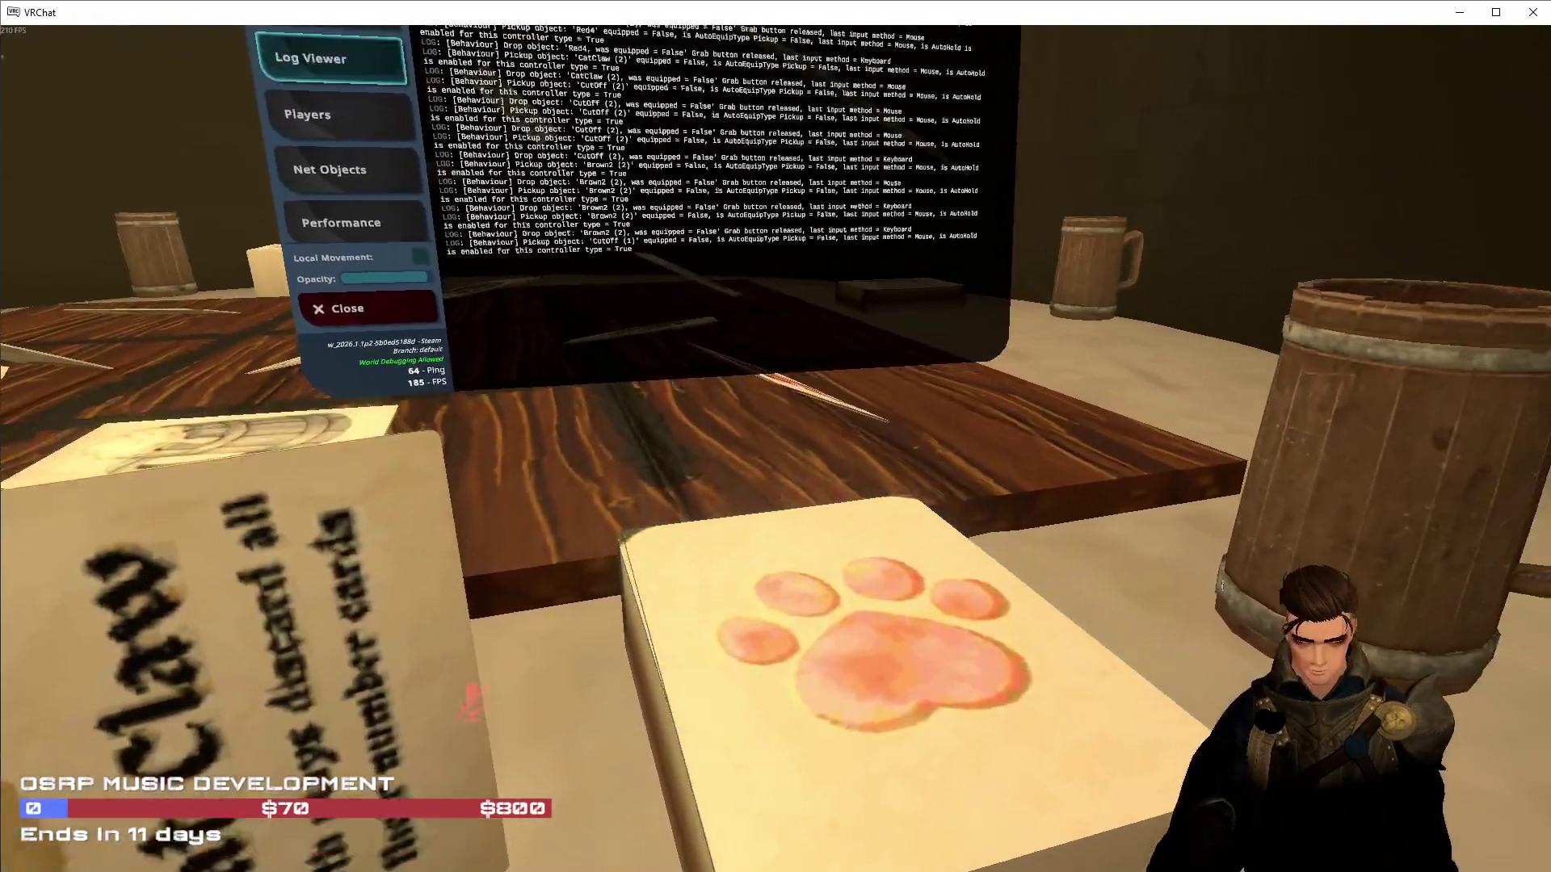
click(775, 436)
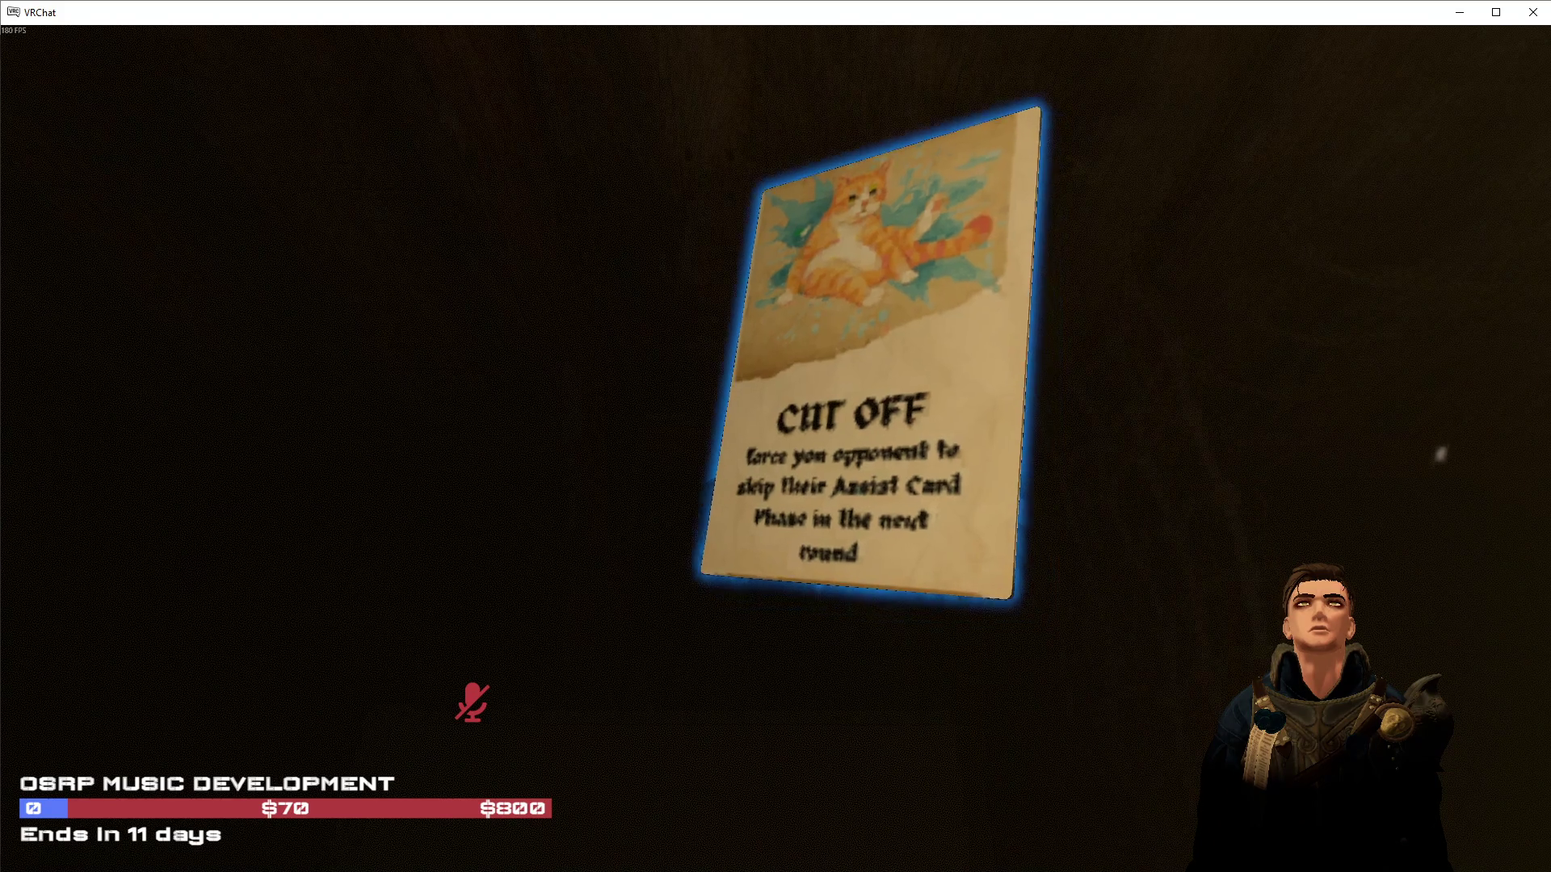
click(775, 436)
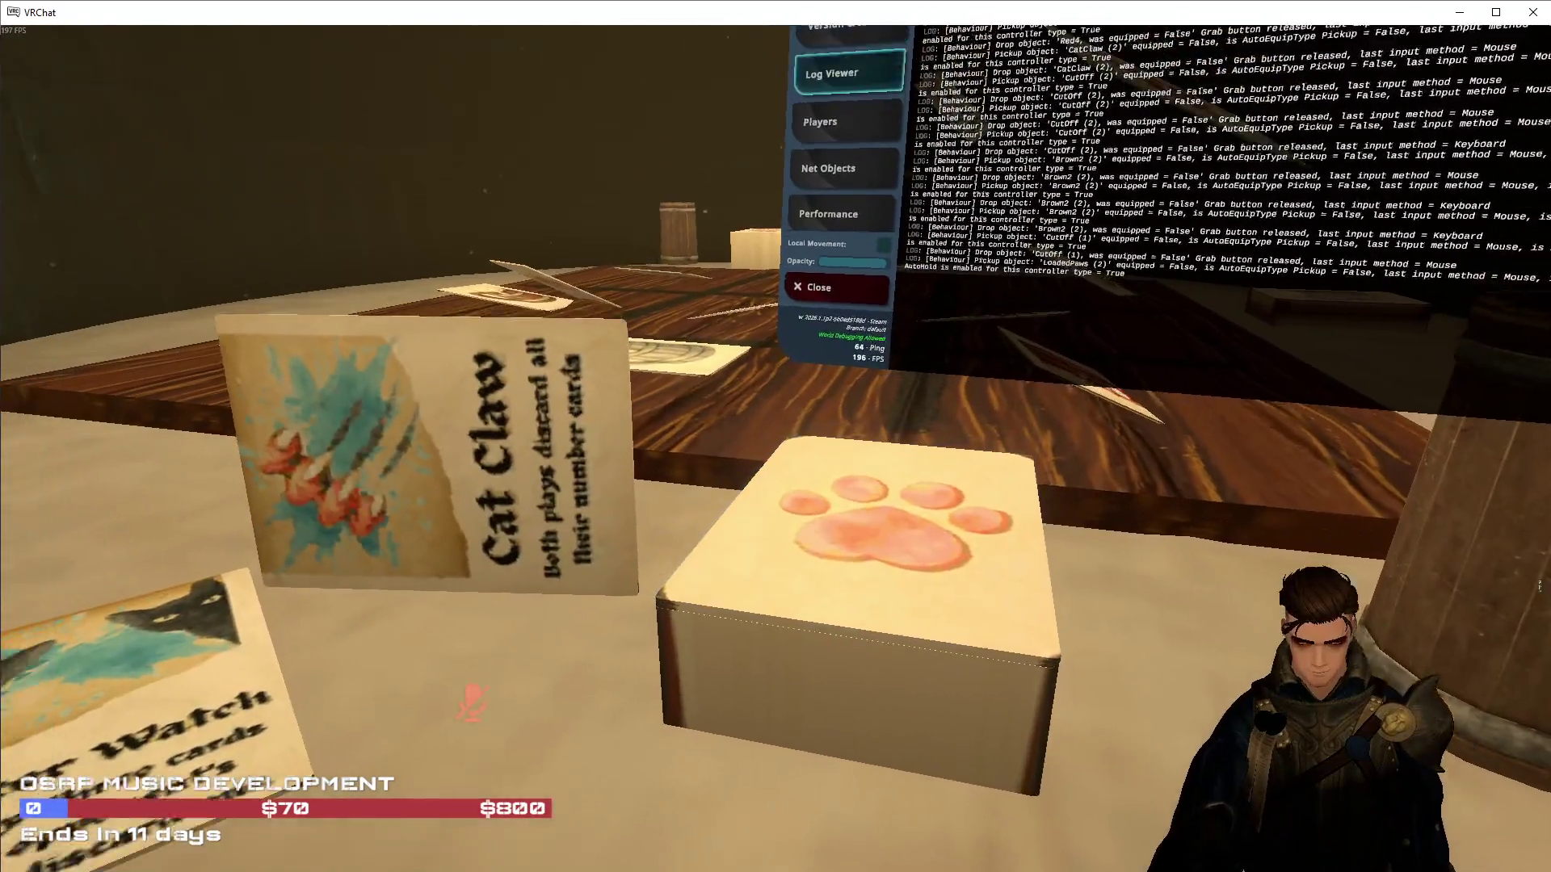
click(775, 436)
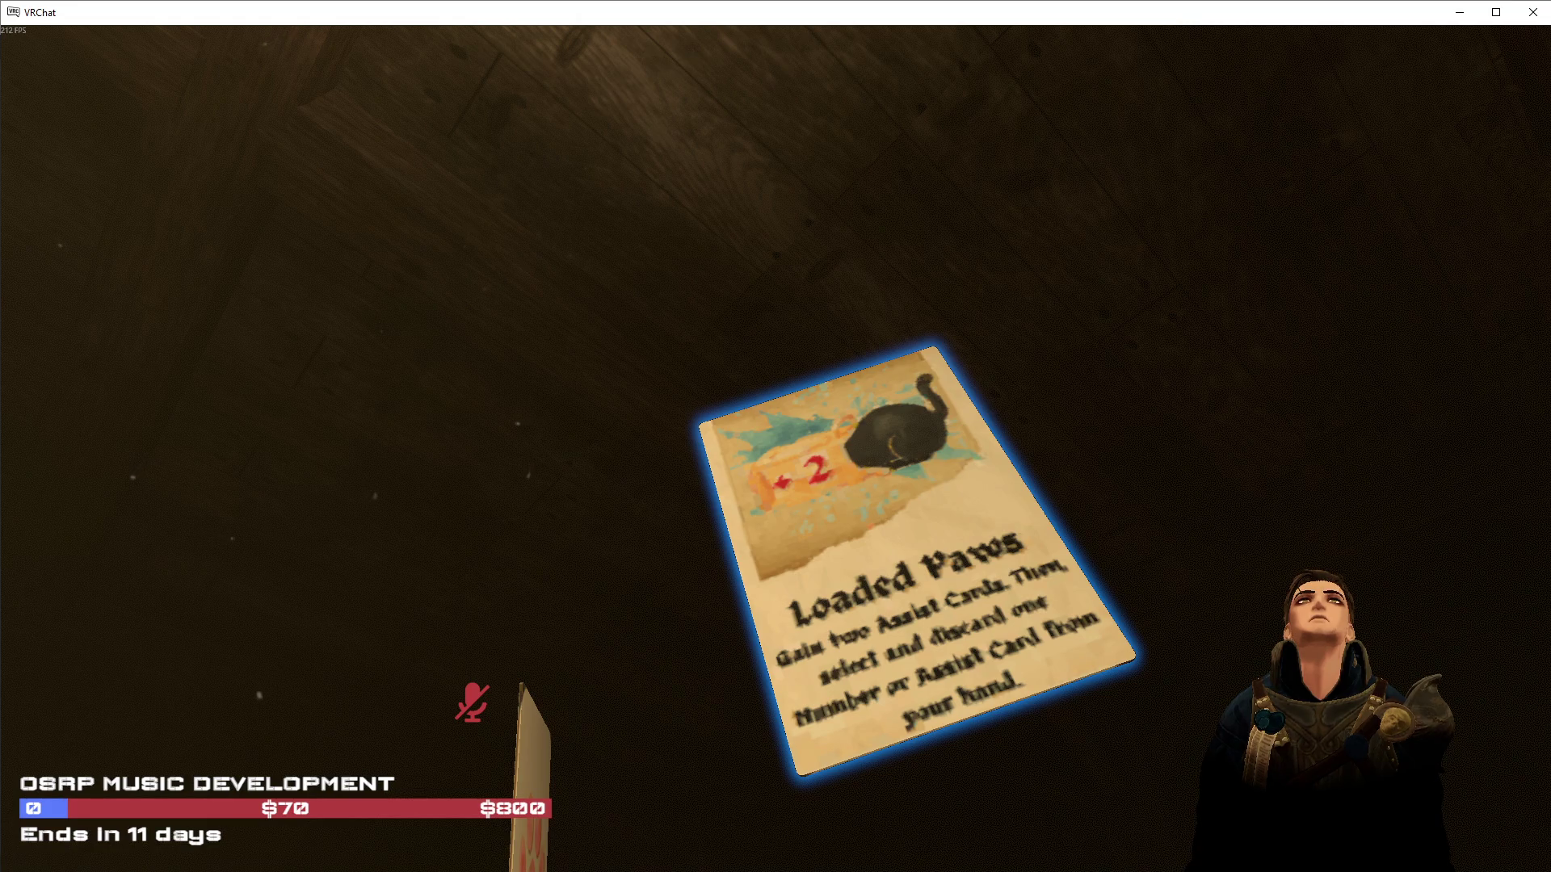
Drop the Loaded Paws card and circle the table to inspect the decks from several sides
click(775, 436)
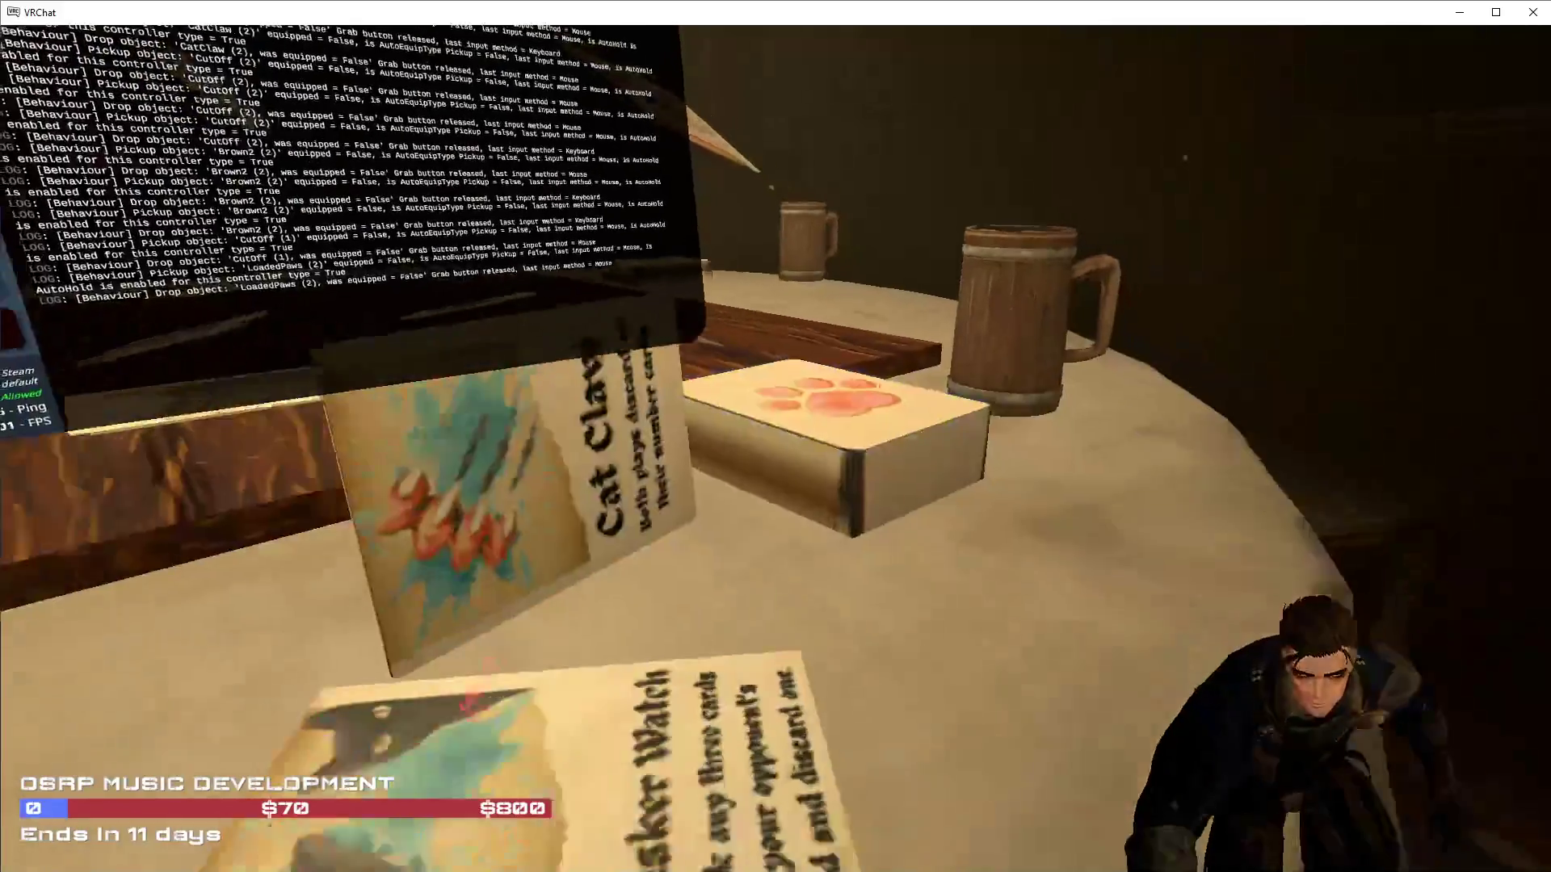
key(a)
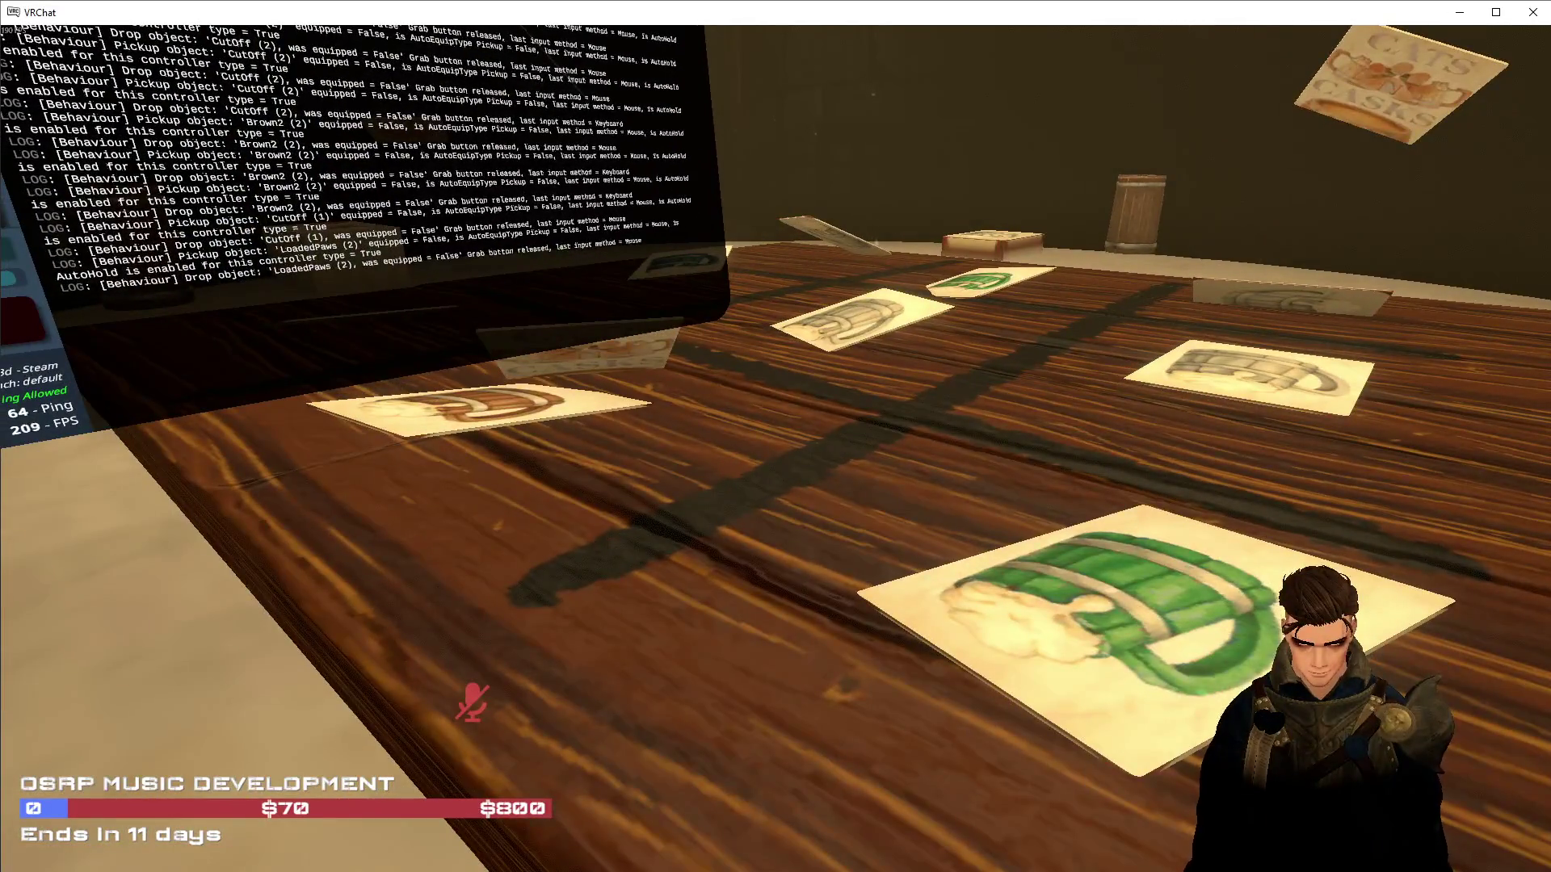
key(c)
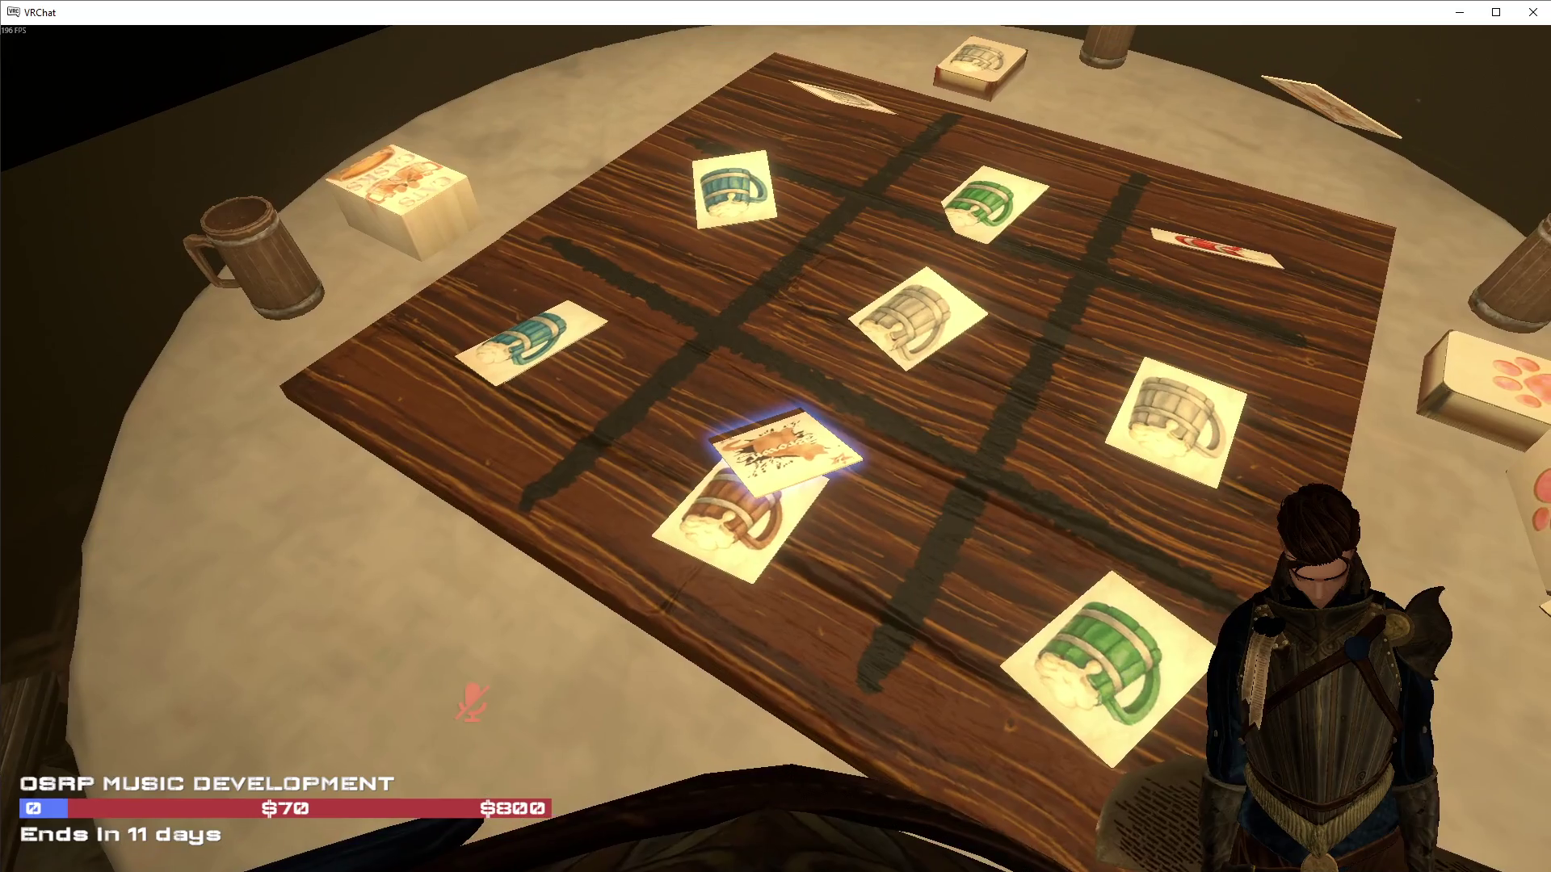
key(w)
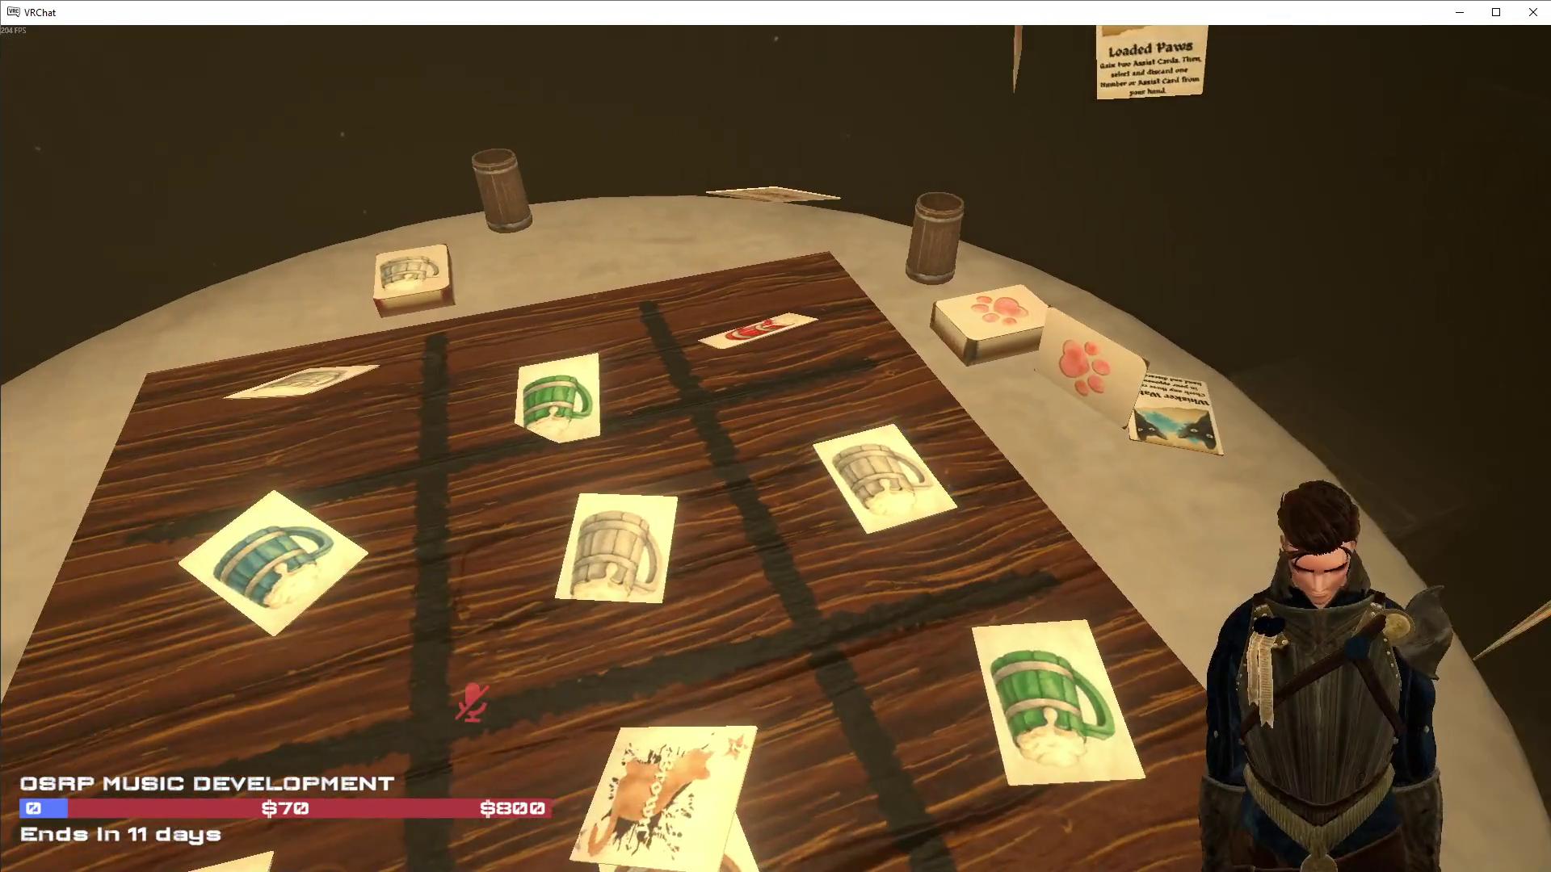
key(s)
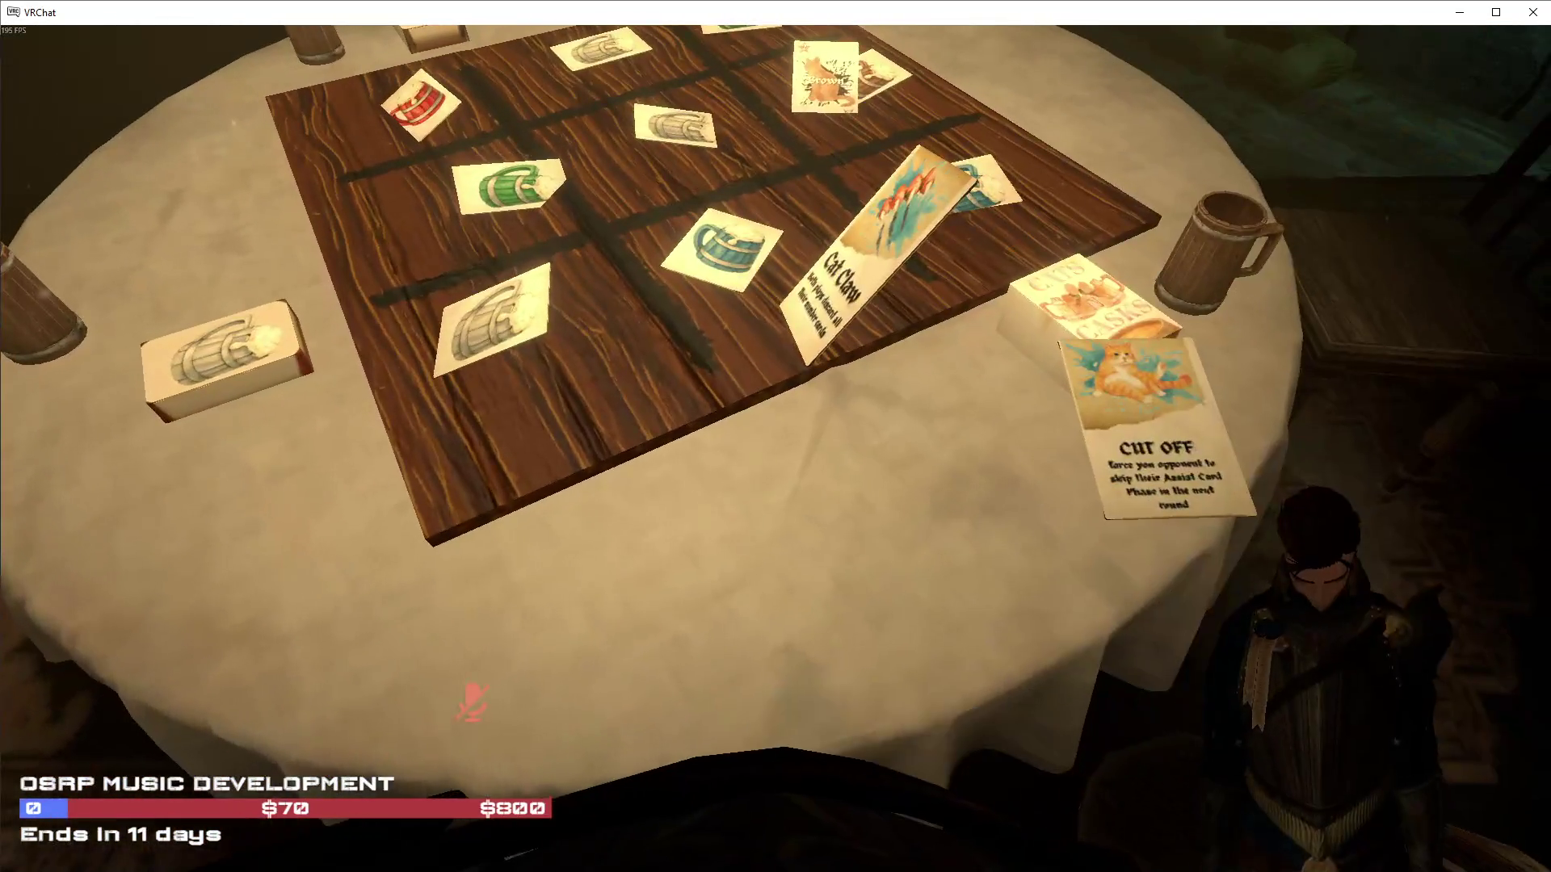
key(a)
key(a)
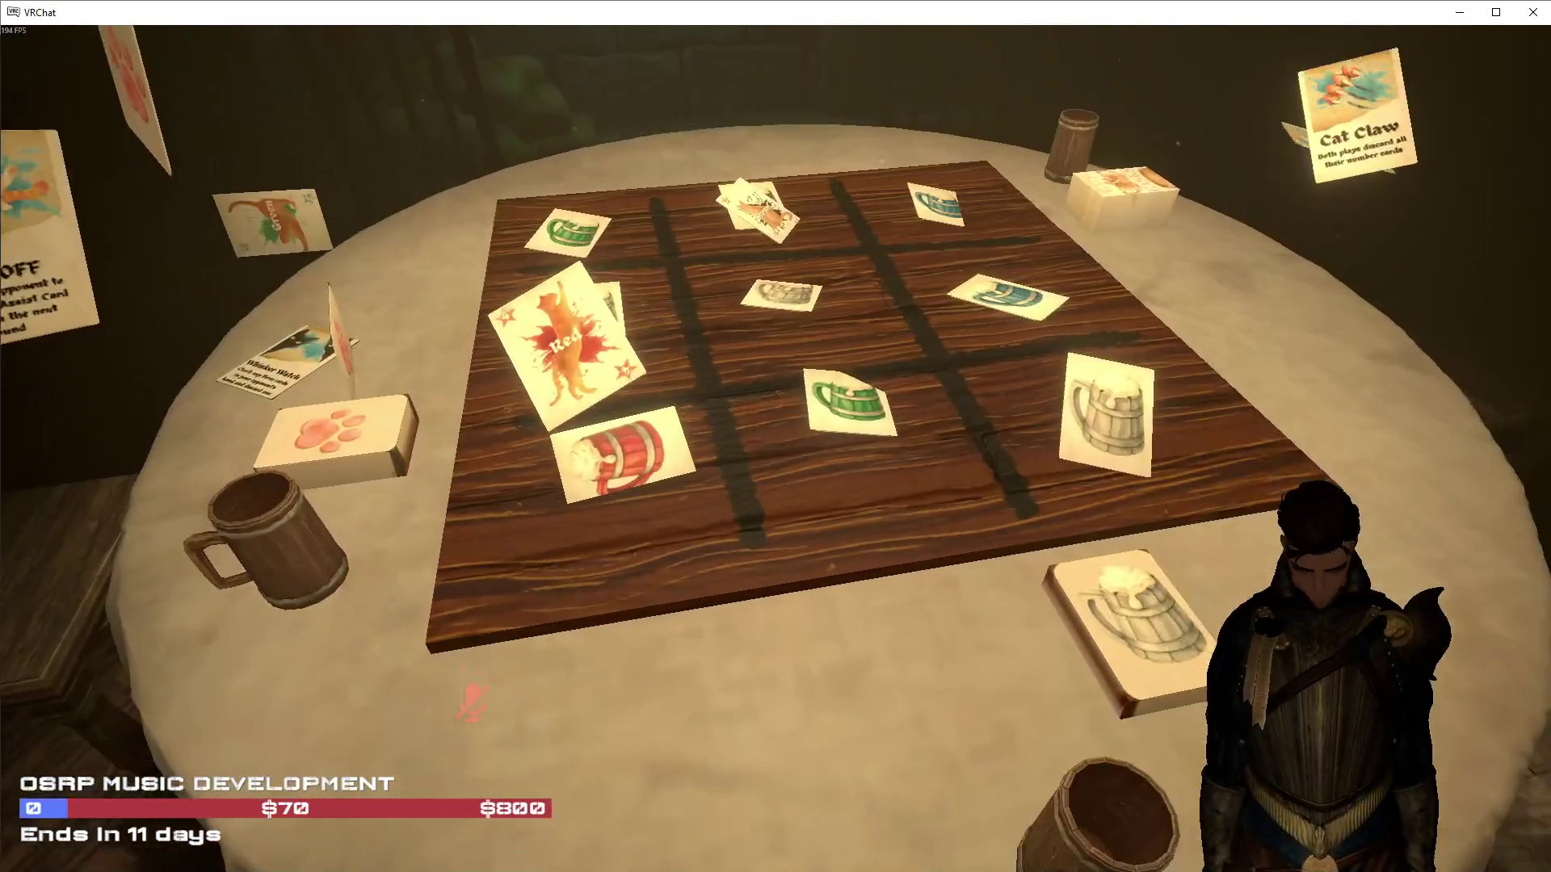
key(s)
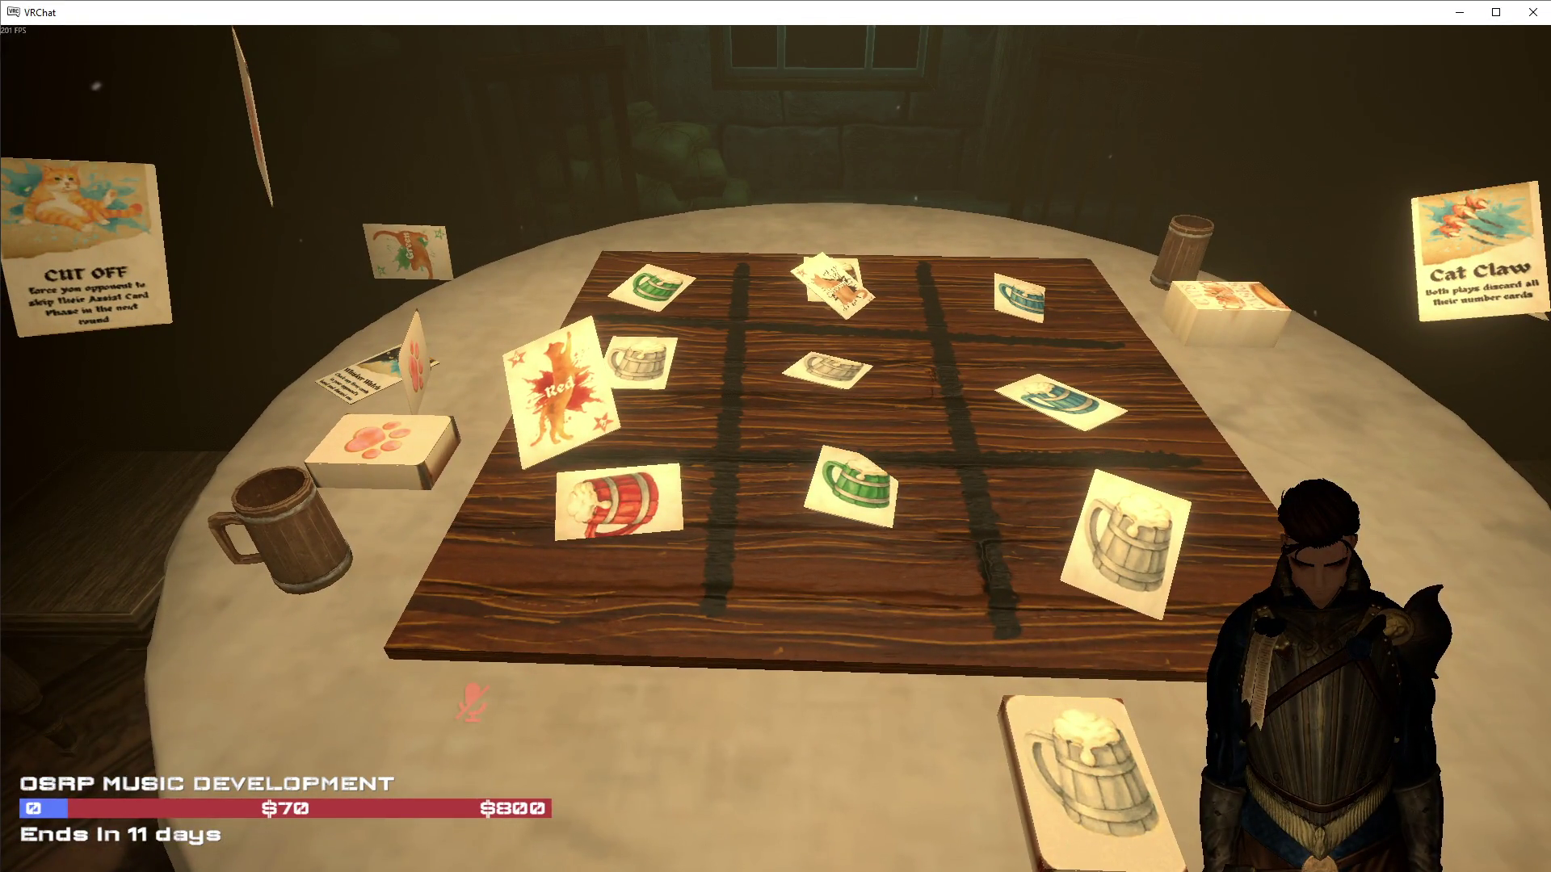
key(s)
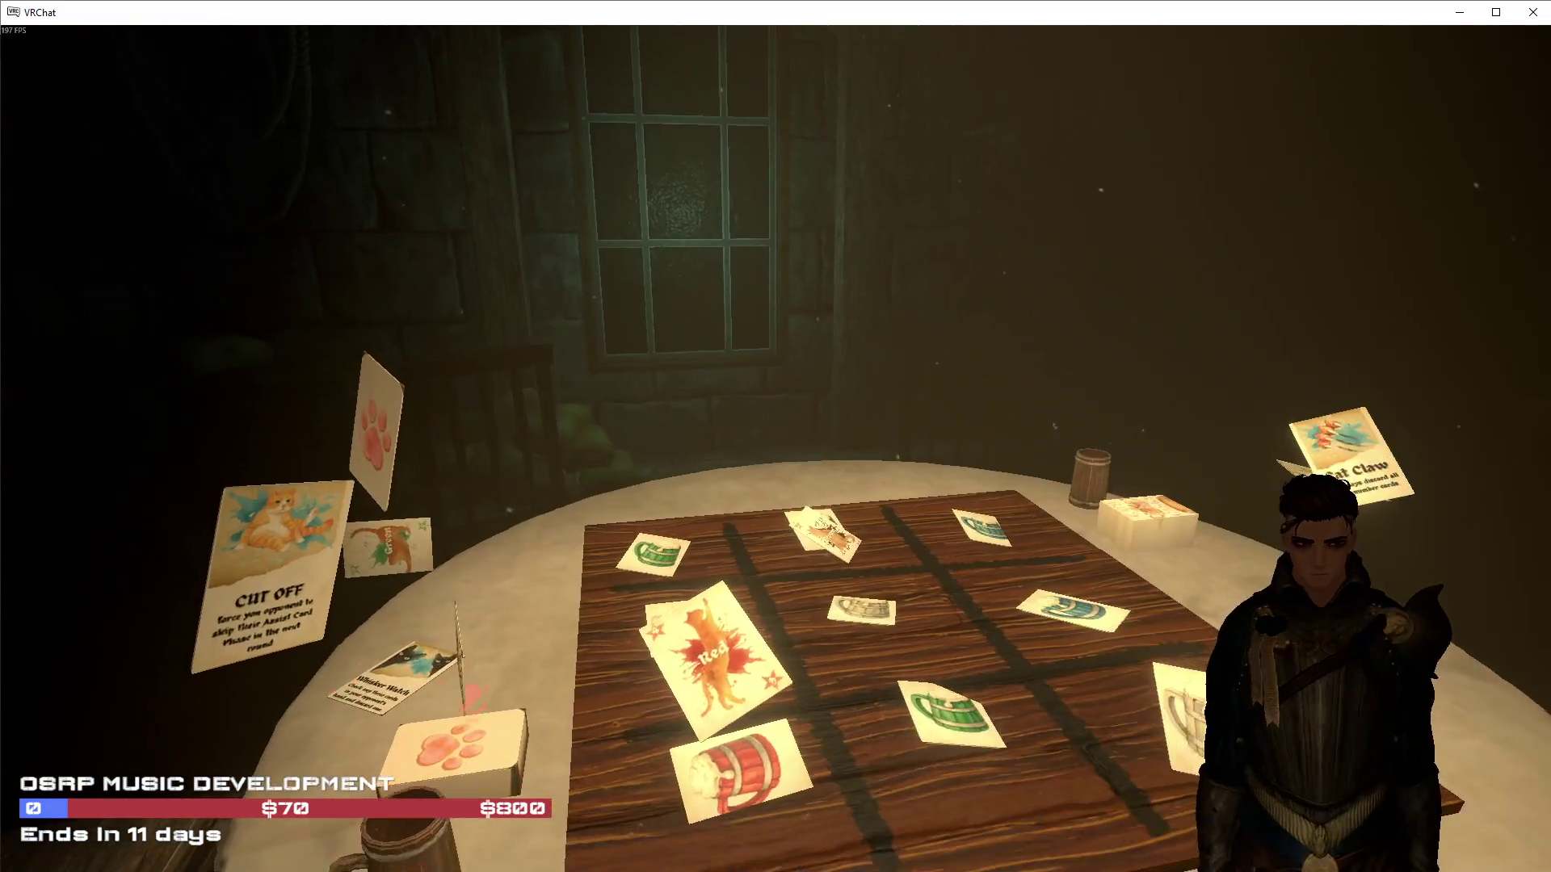
key(w)
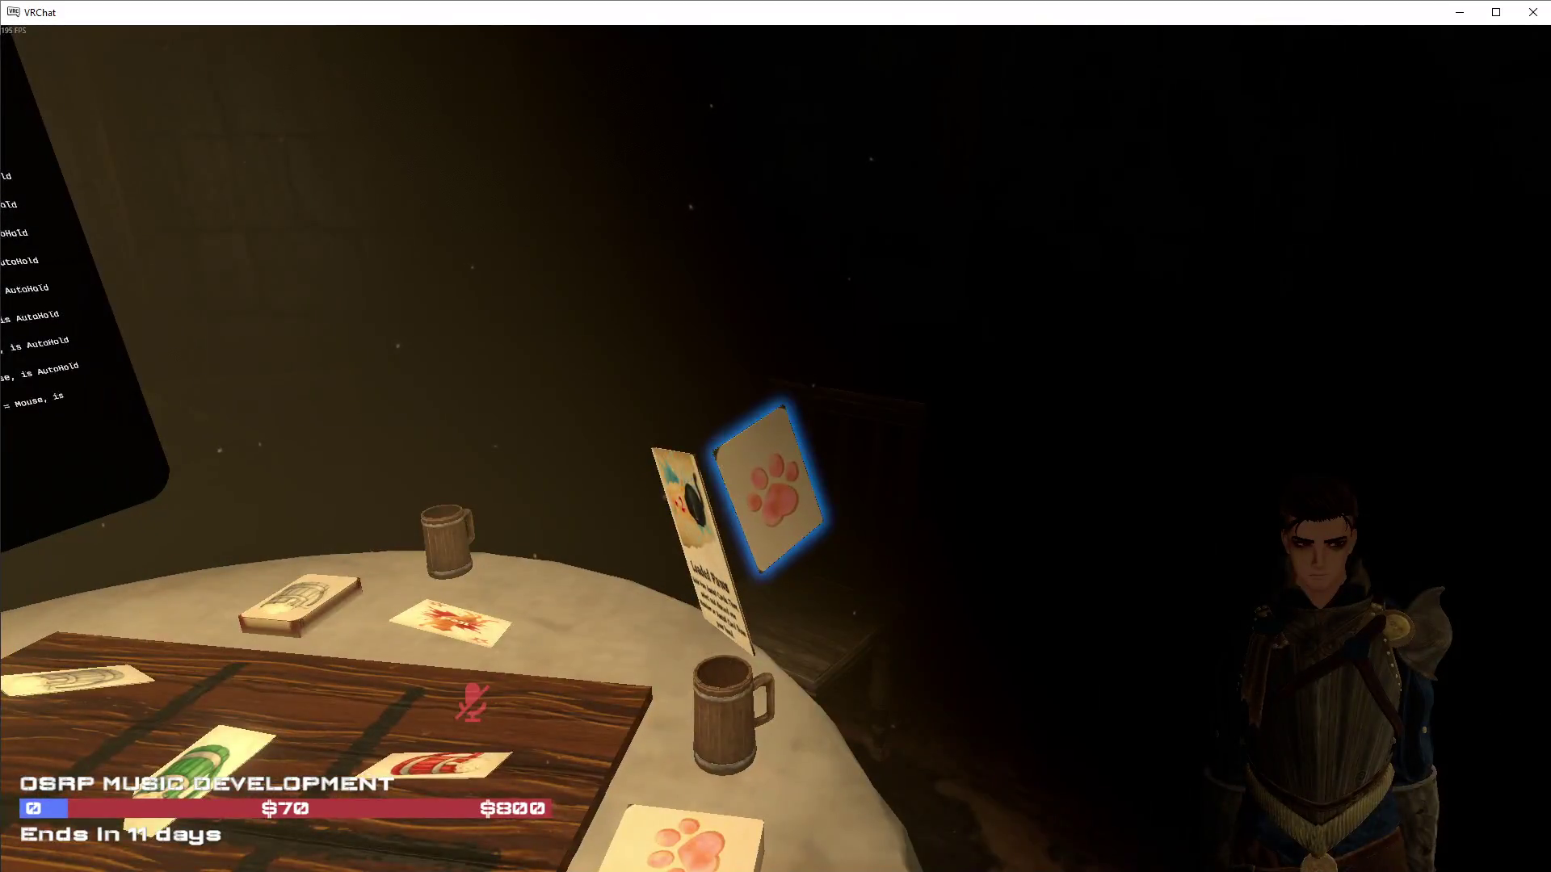
key(s)
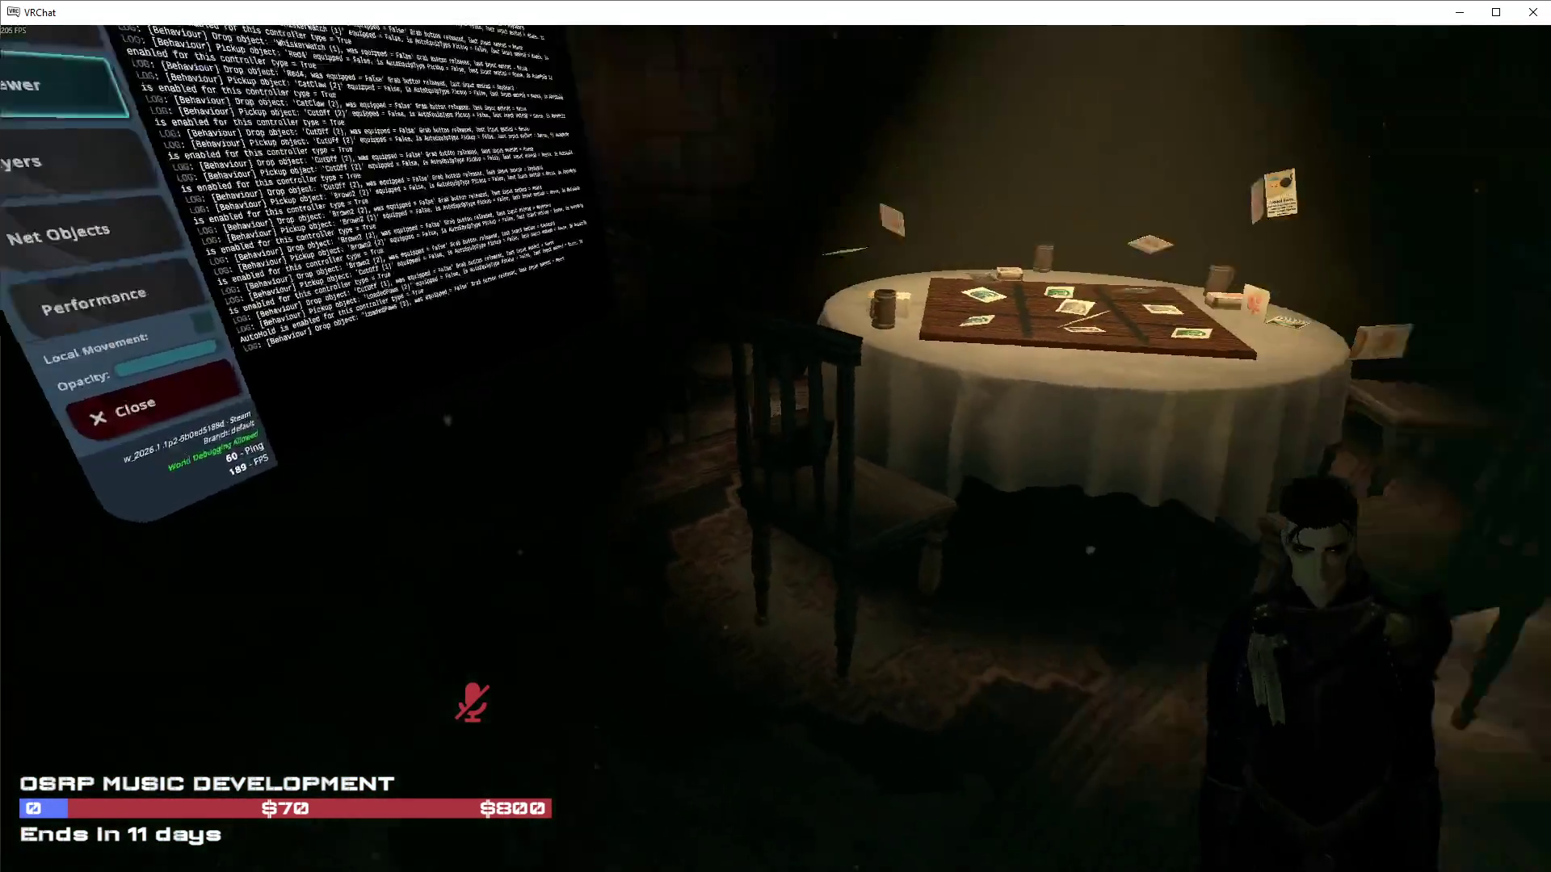
key(w)
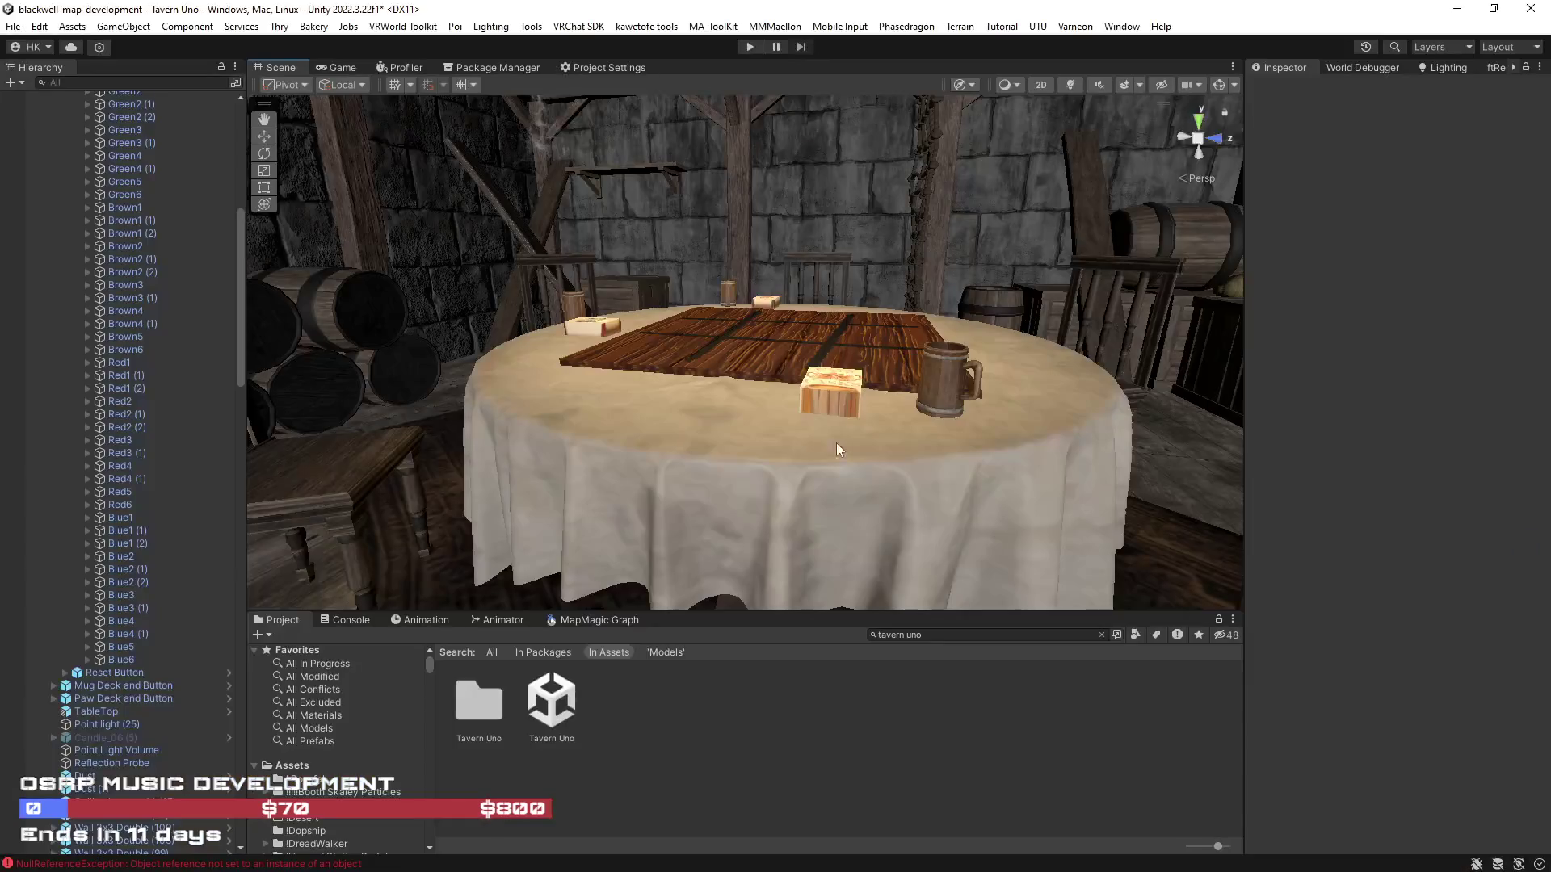
Inspect the deck box's CatsCards 2 material and locate its Cats_N_Casks deck textures
click(812, 394)
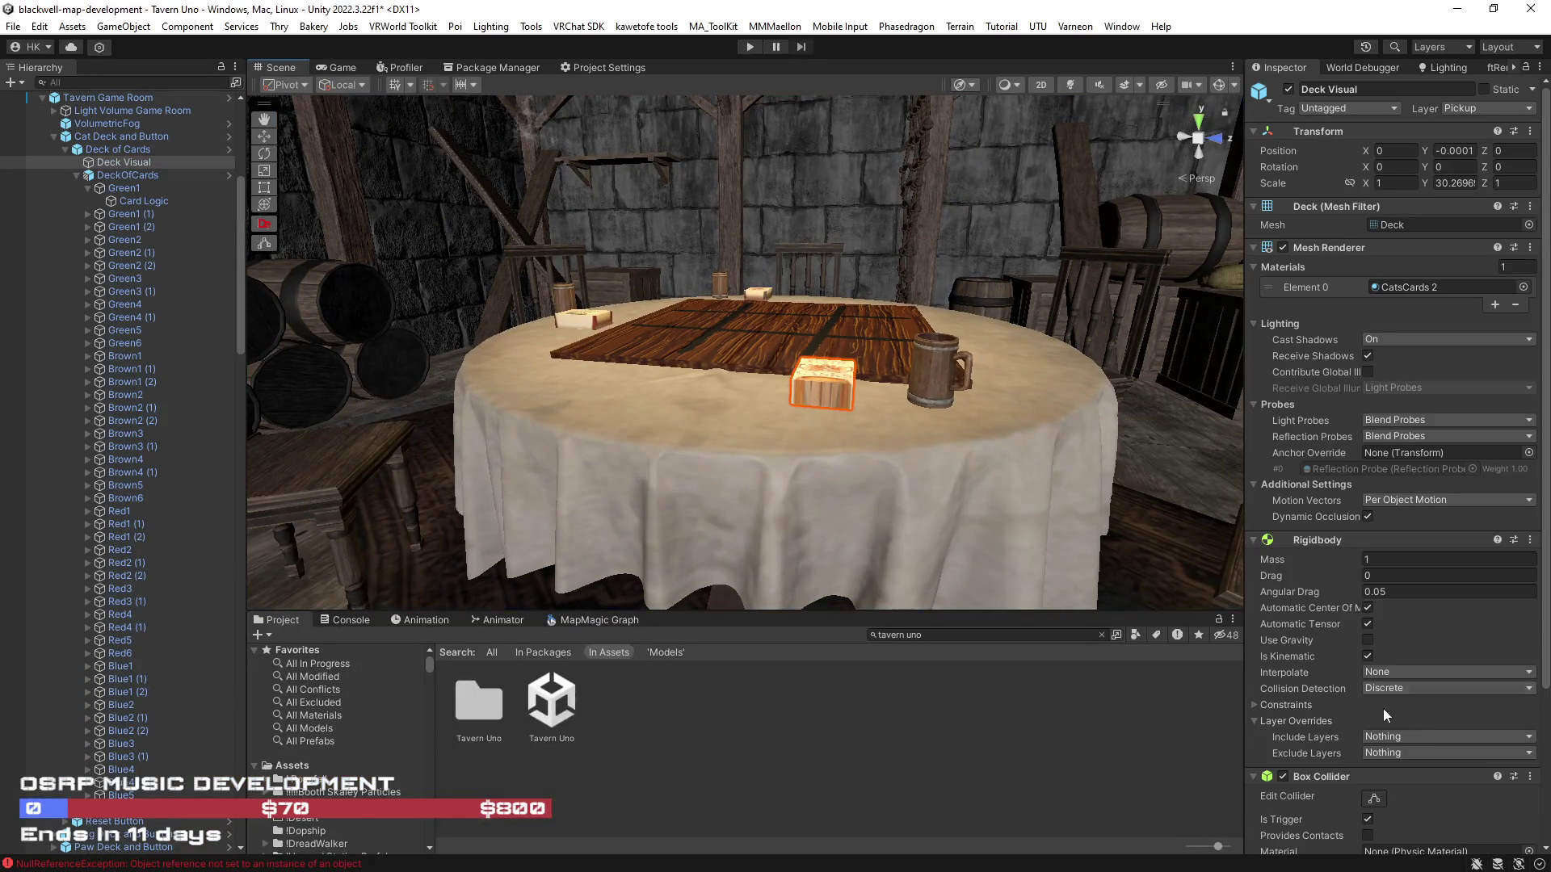
scroll(1387, 703, down, 5)
click(1252, 801)
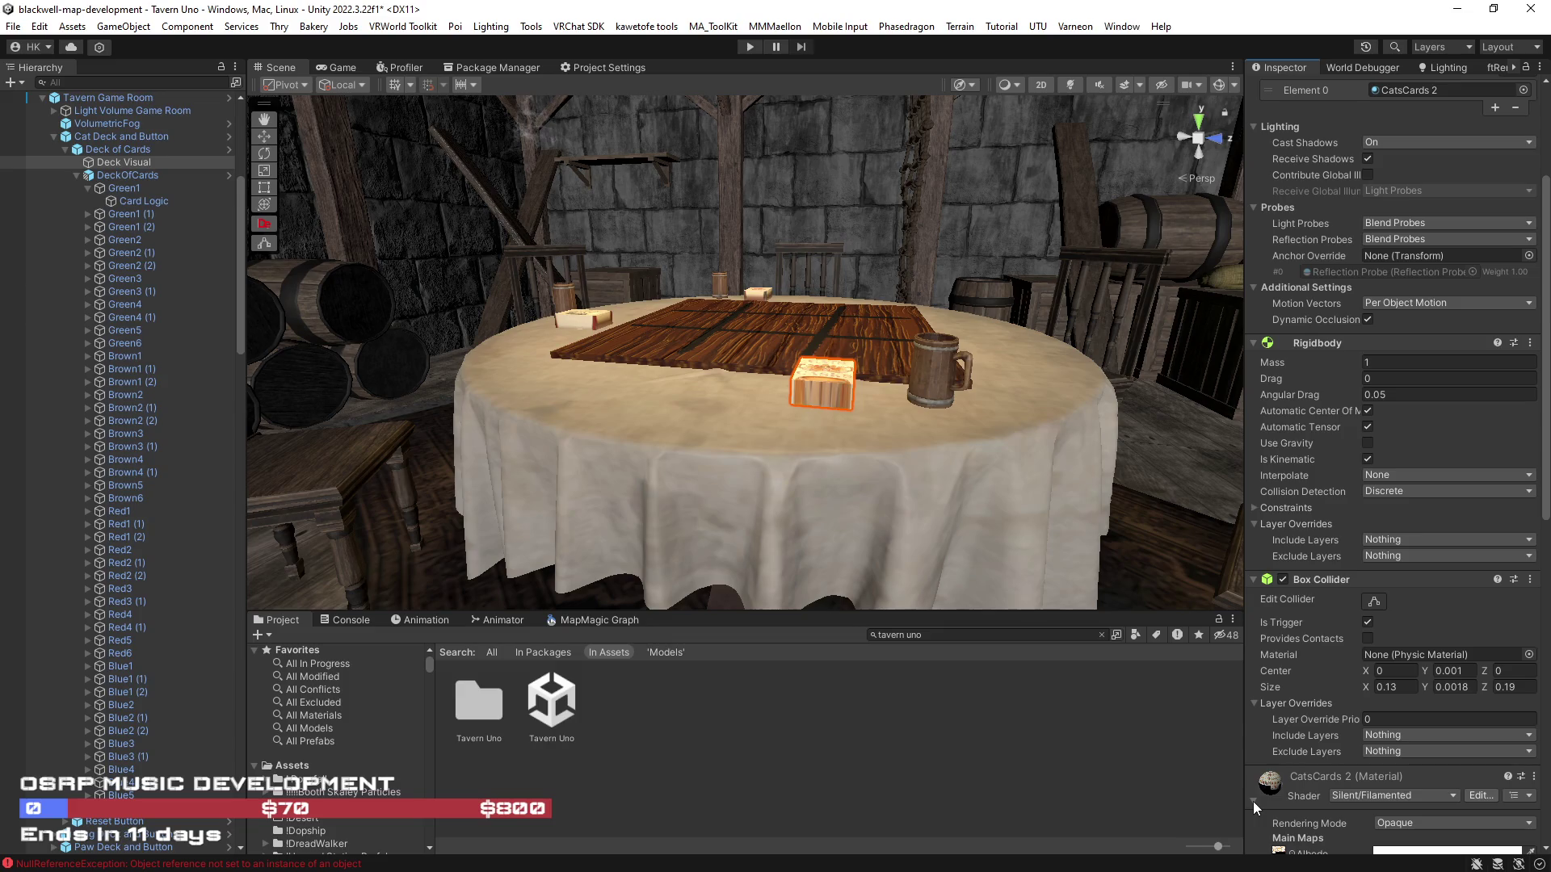
click(89, 189)
scroll(1277, 595, down, 5)
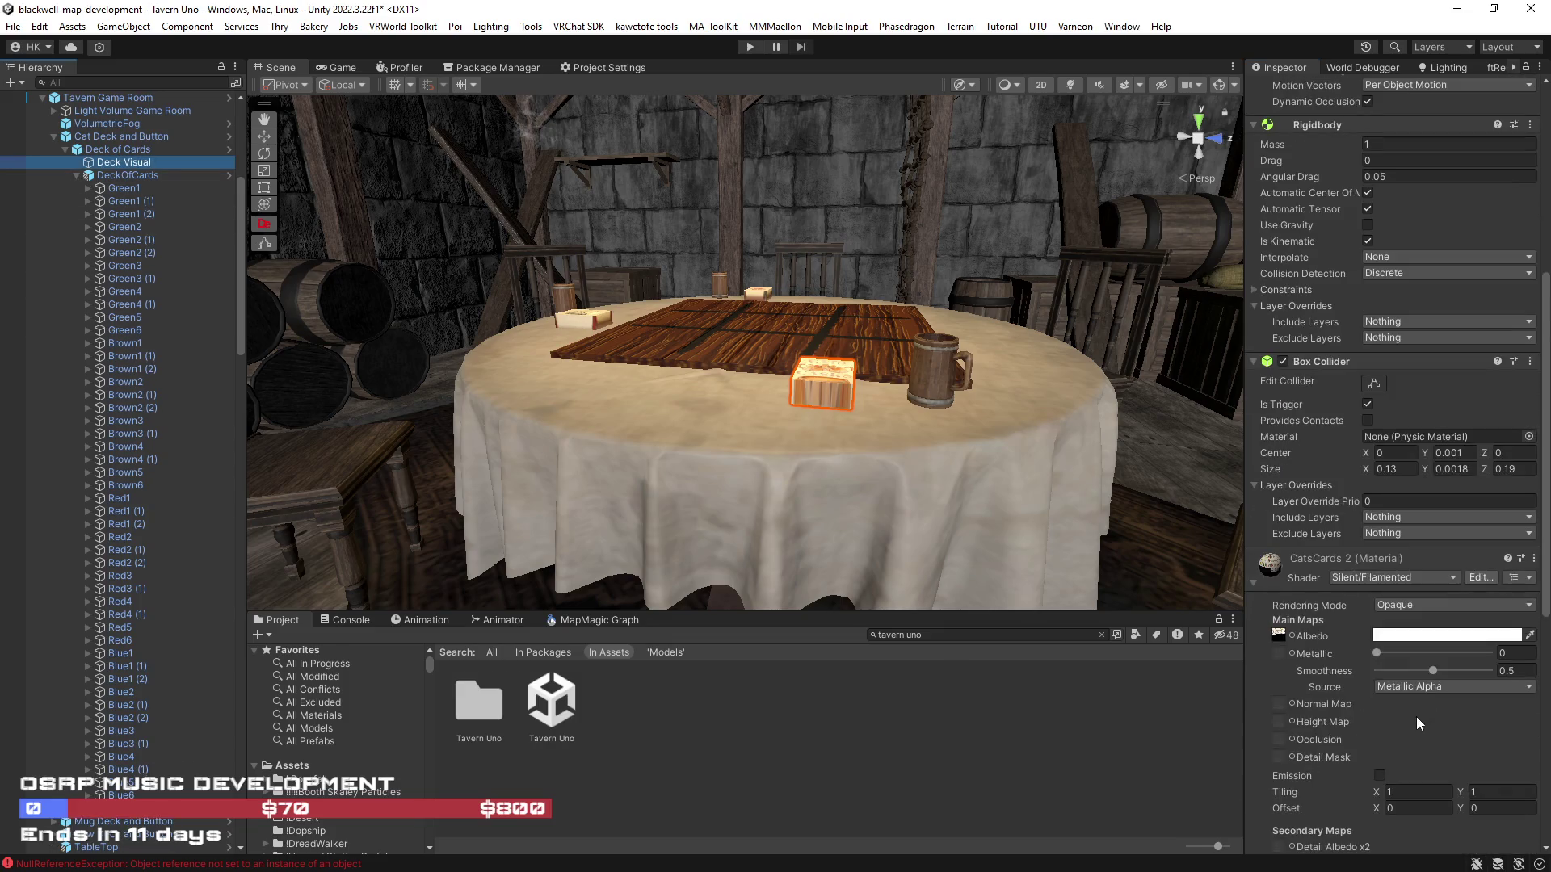
click(1279, 637)
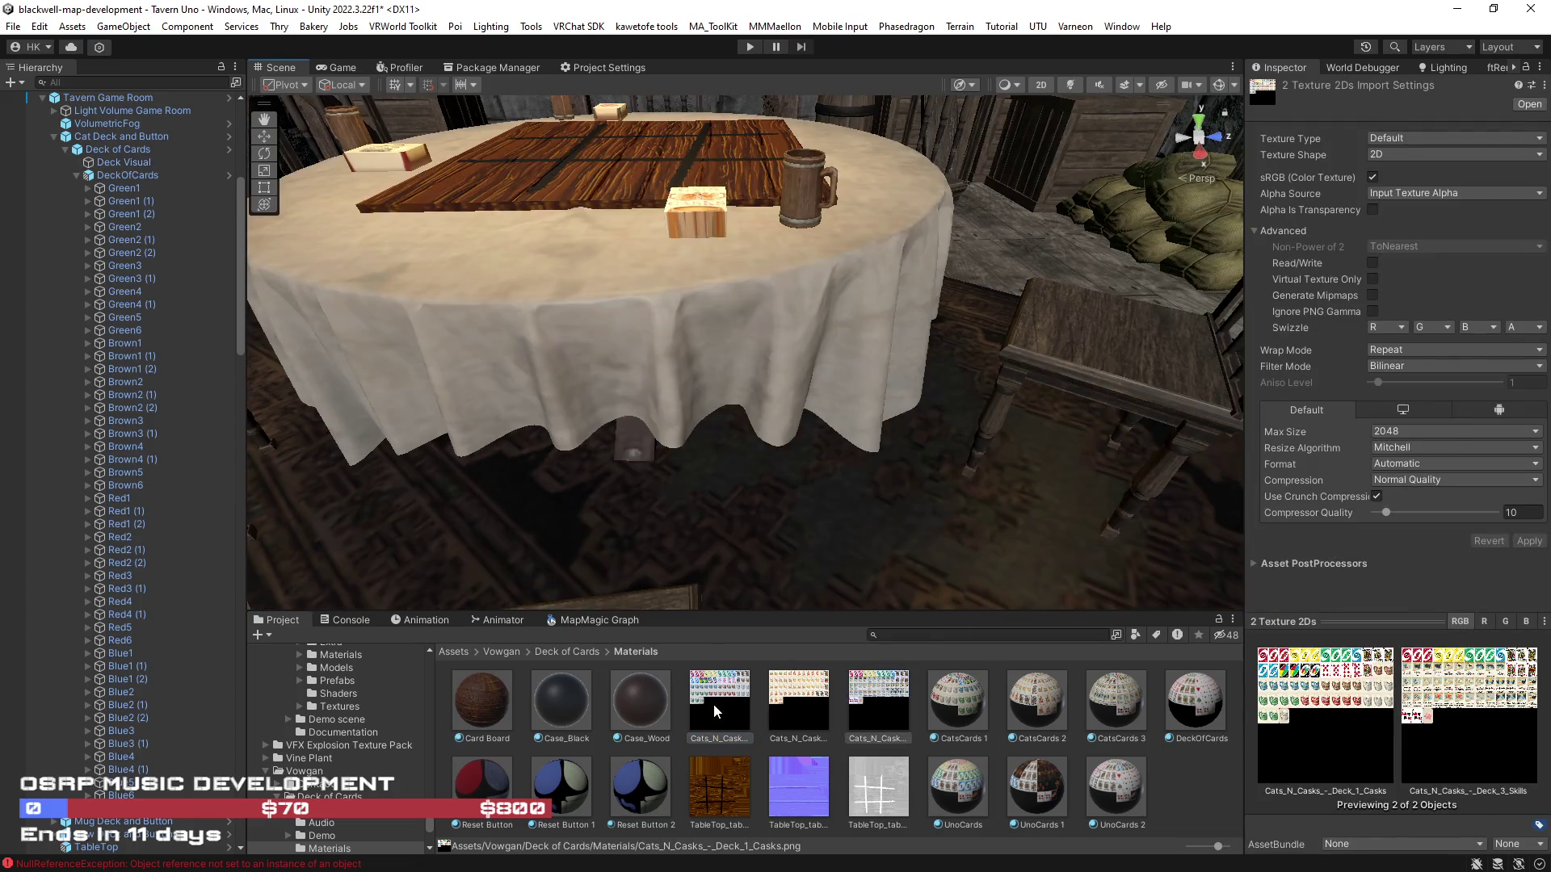
click(714, 704)
ctrl+click(878, 701)
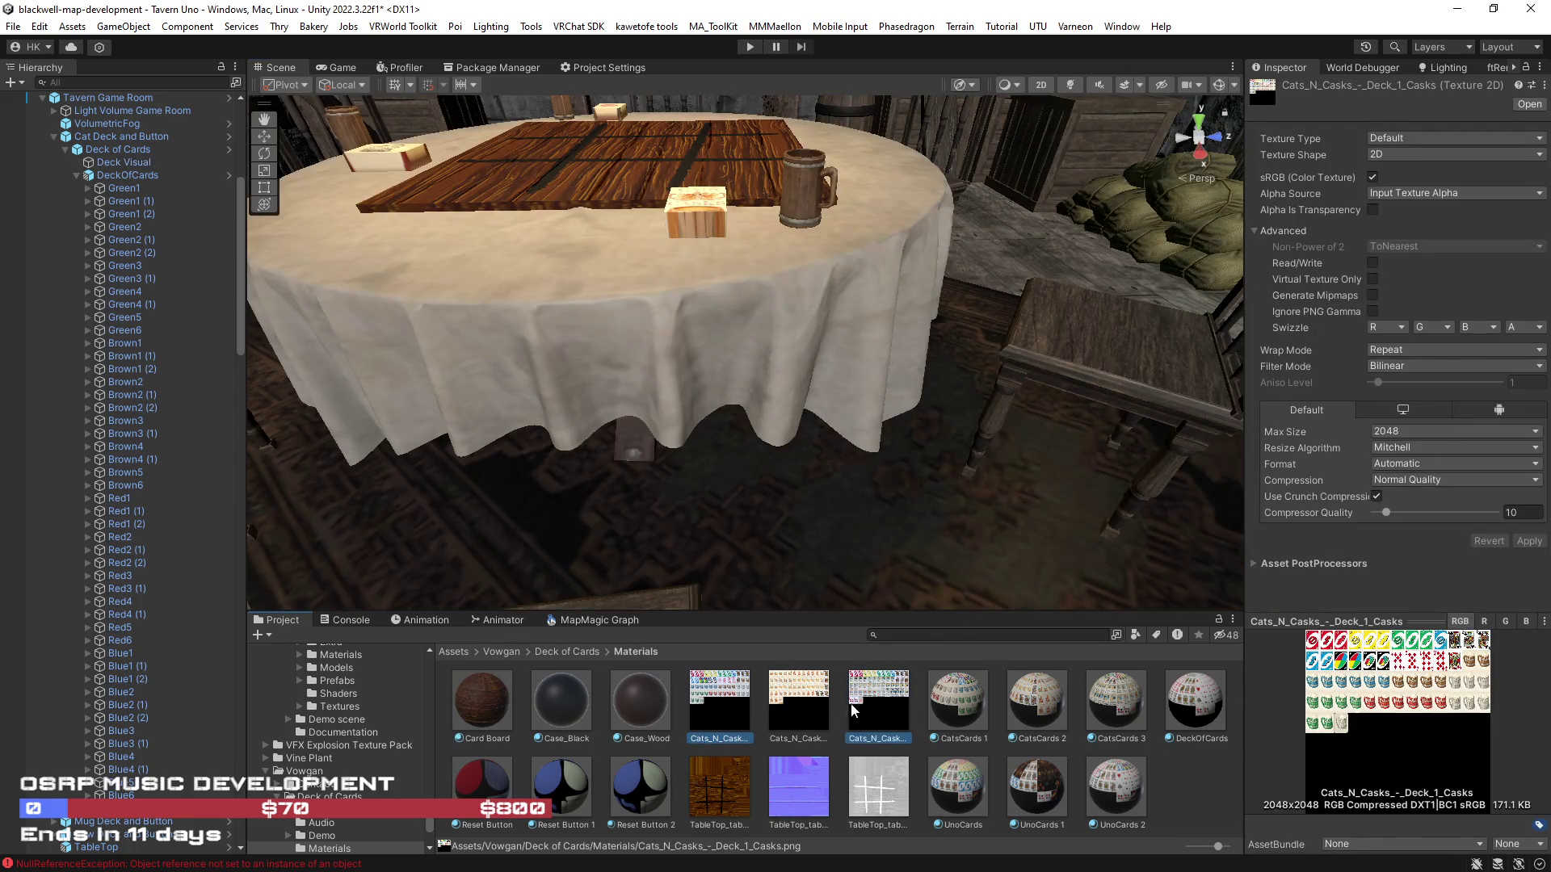
ctrl+click(799, 701)
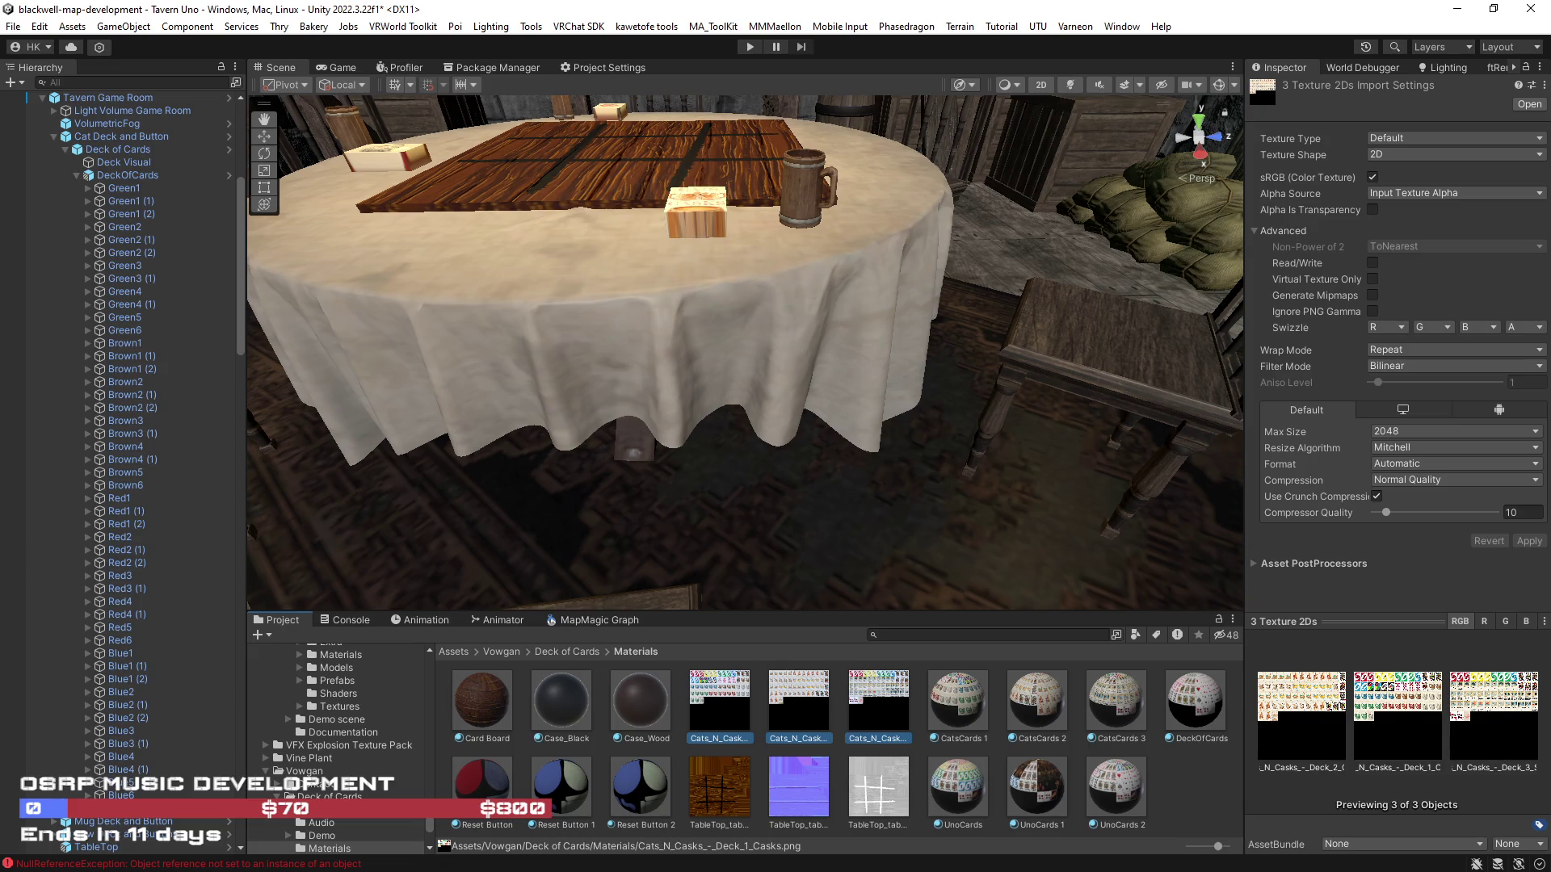
drag(886, 477, 1351, 371)
mouse_move(1212, 436)
mouse_down()
mouse_move(1284, 468)
mouse_move(1279, 482)
mouse_move(1102, 497)
mouse_up()
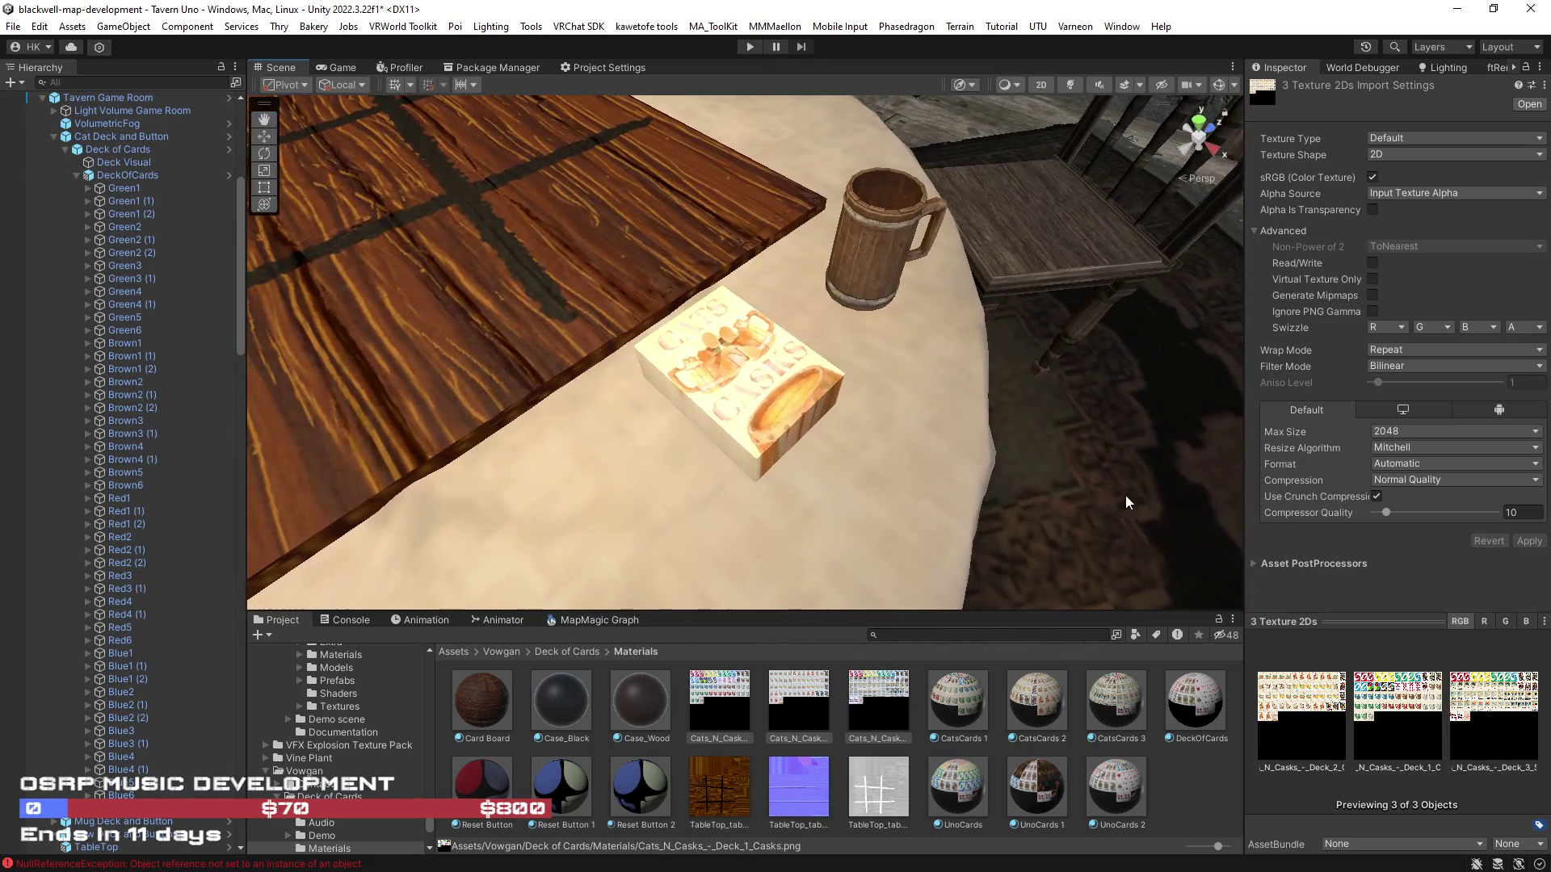
click(820, 704)
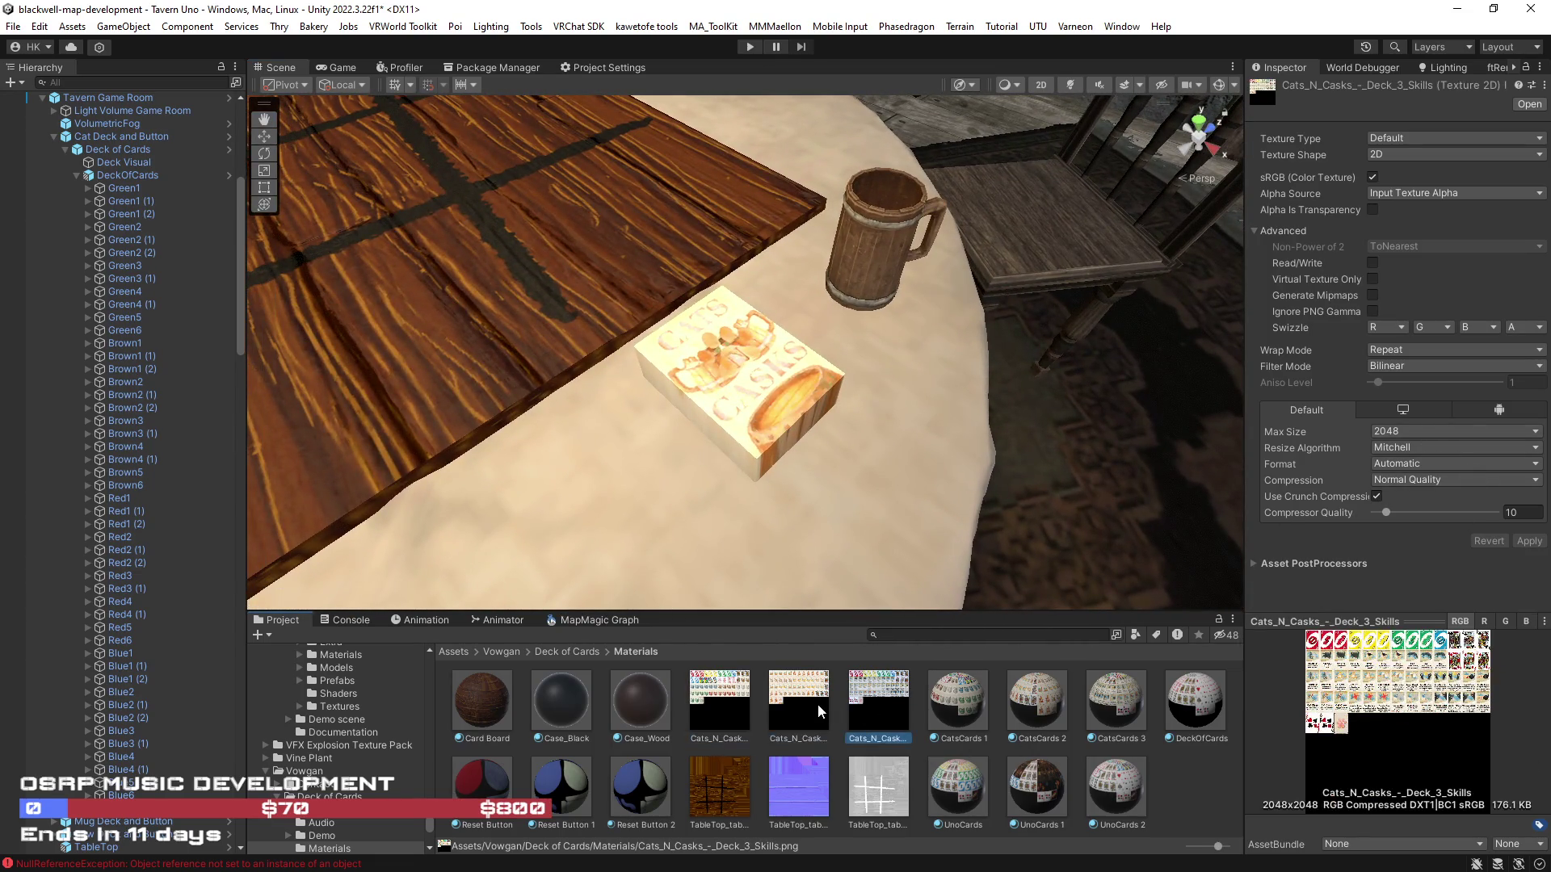
Select the Blue1 (1) card and raise it to Position Y 0.5
click(813, 391)
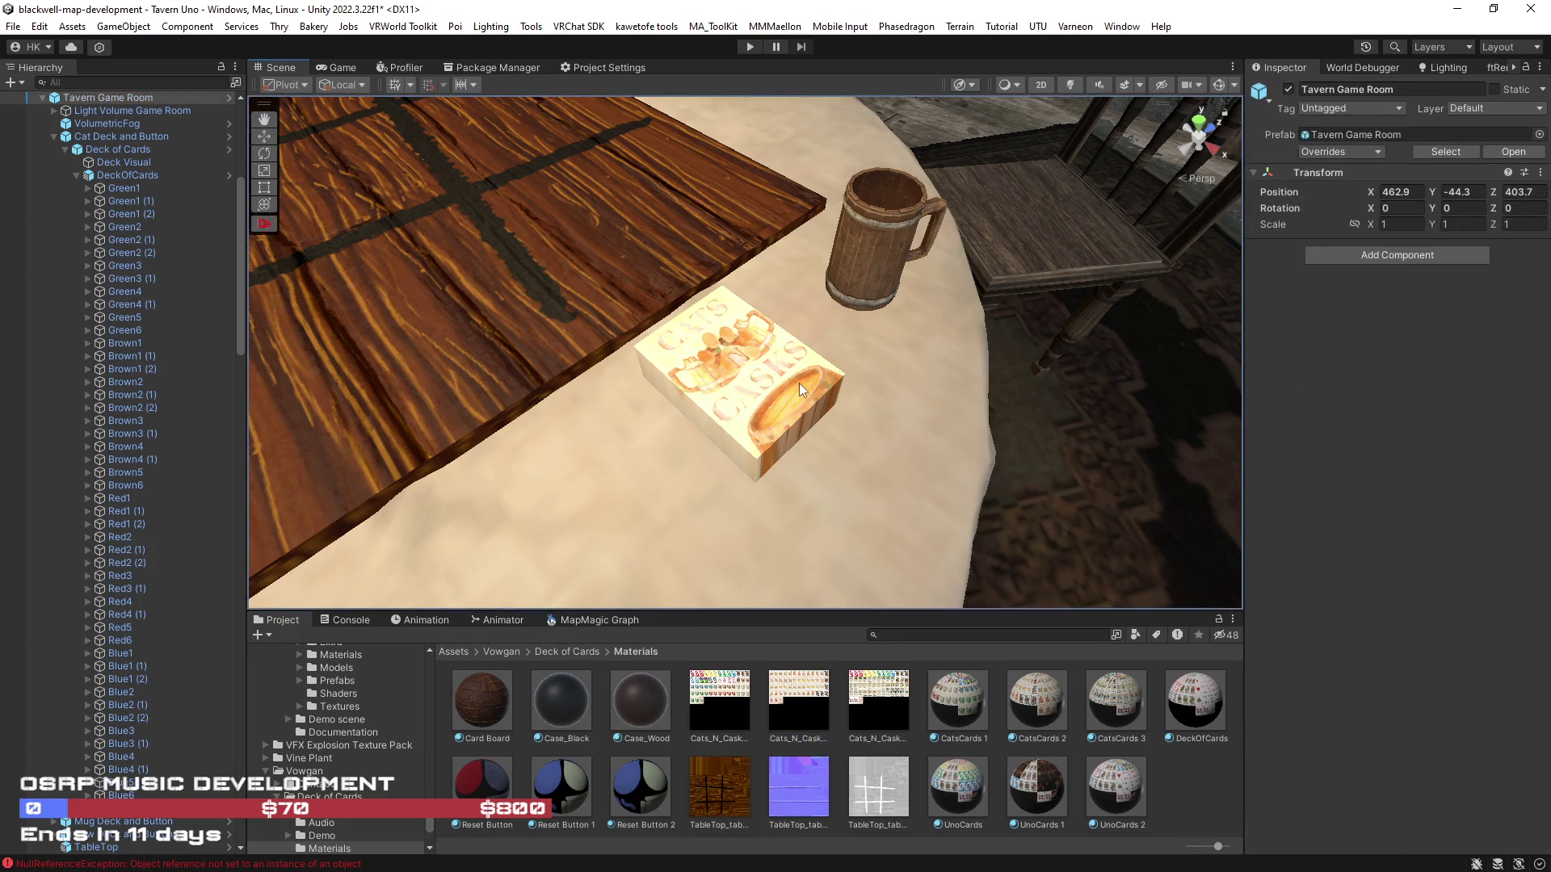
scroll(824, 399, down, 5)
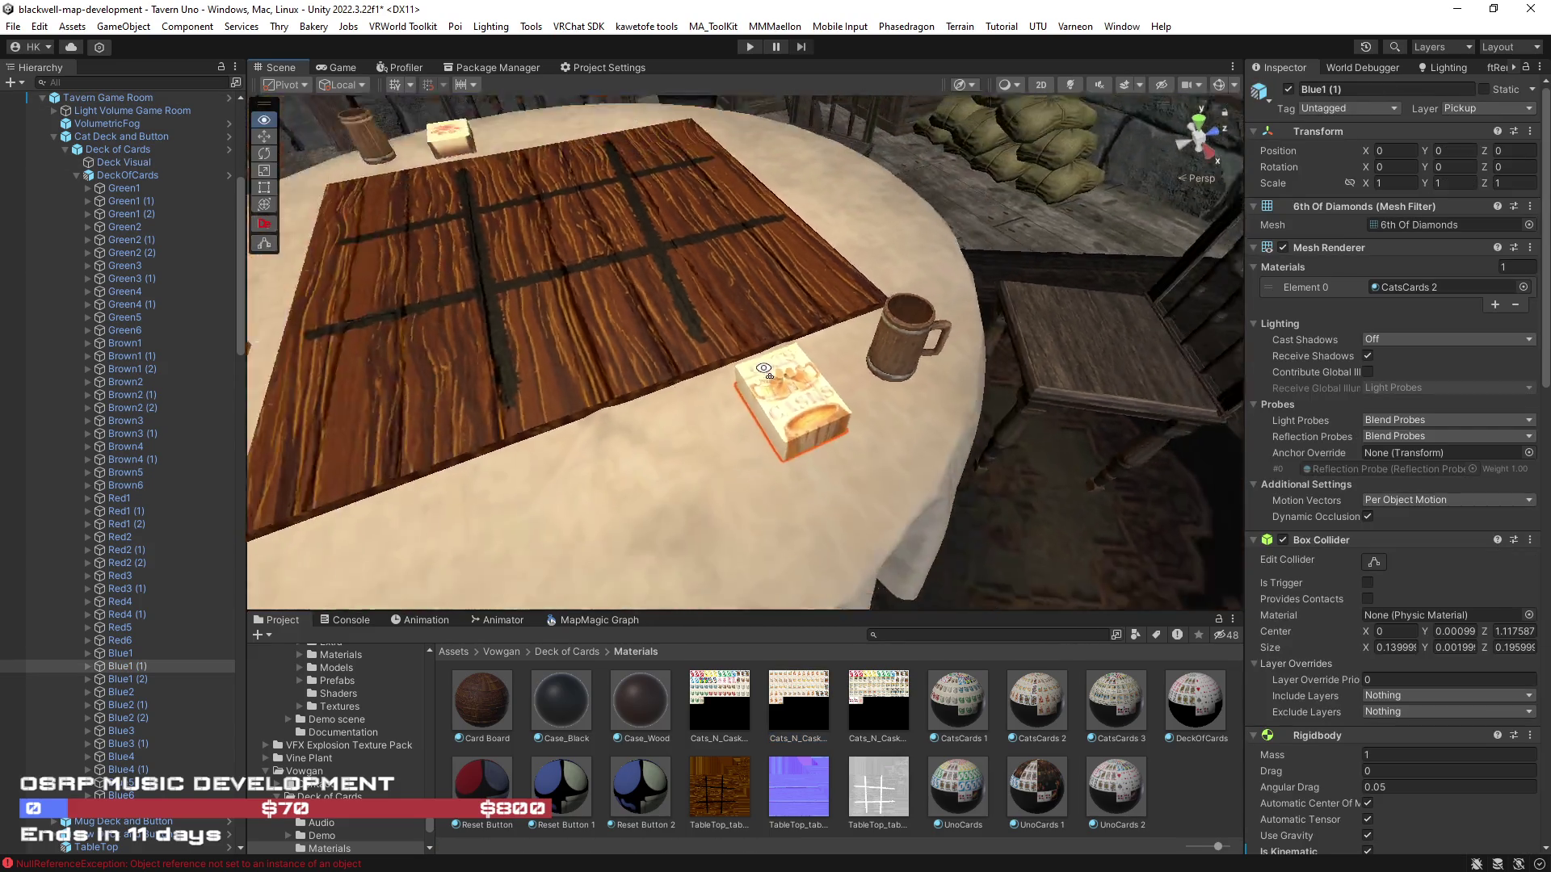
key(w)
mouse_move(774, 307)
mouse_down()
mouse_move(777, 208)
mouse_move(1047, 194)
mouse_move(889, 275)
mouse_up()
Select all three Cats_N_Cask card textures and enter compressor quality 50
click(878, 701)
shift+click(757, 708)
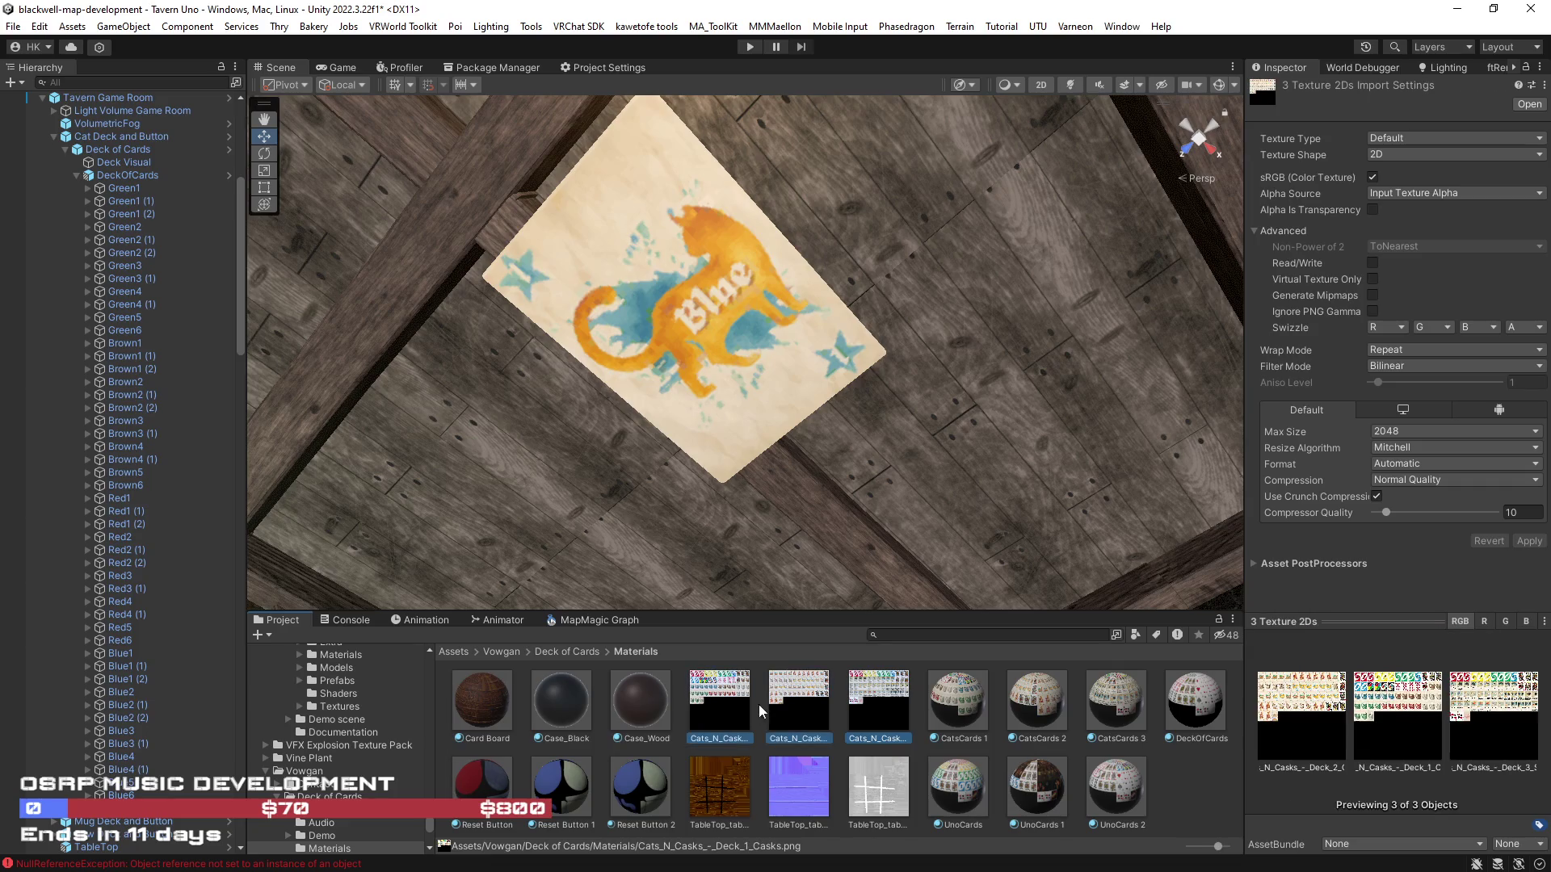
click(1527, 512)
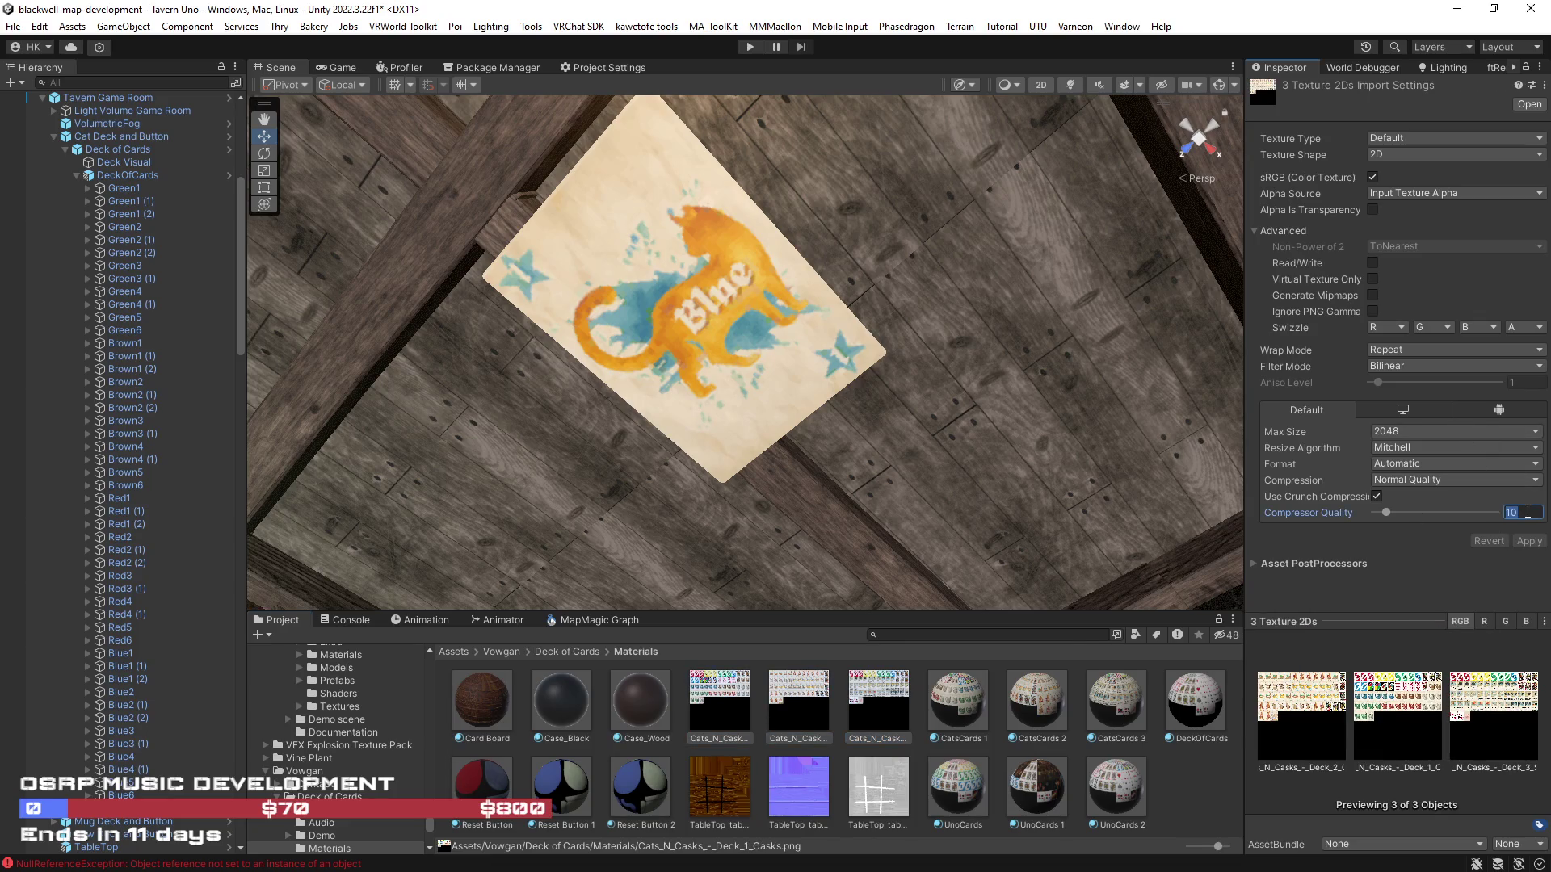
text(50)
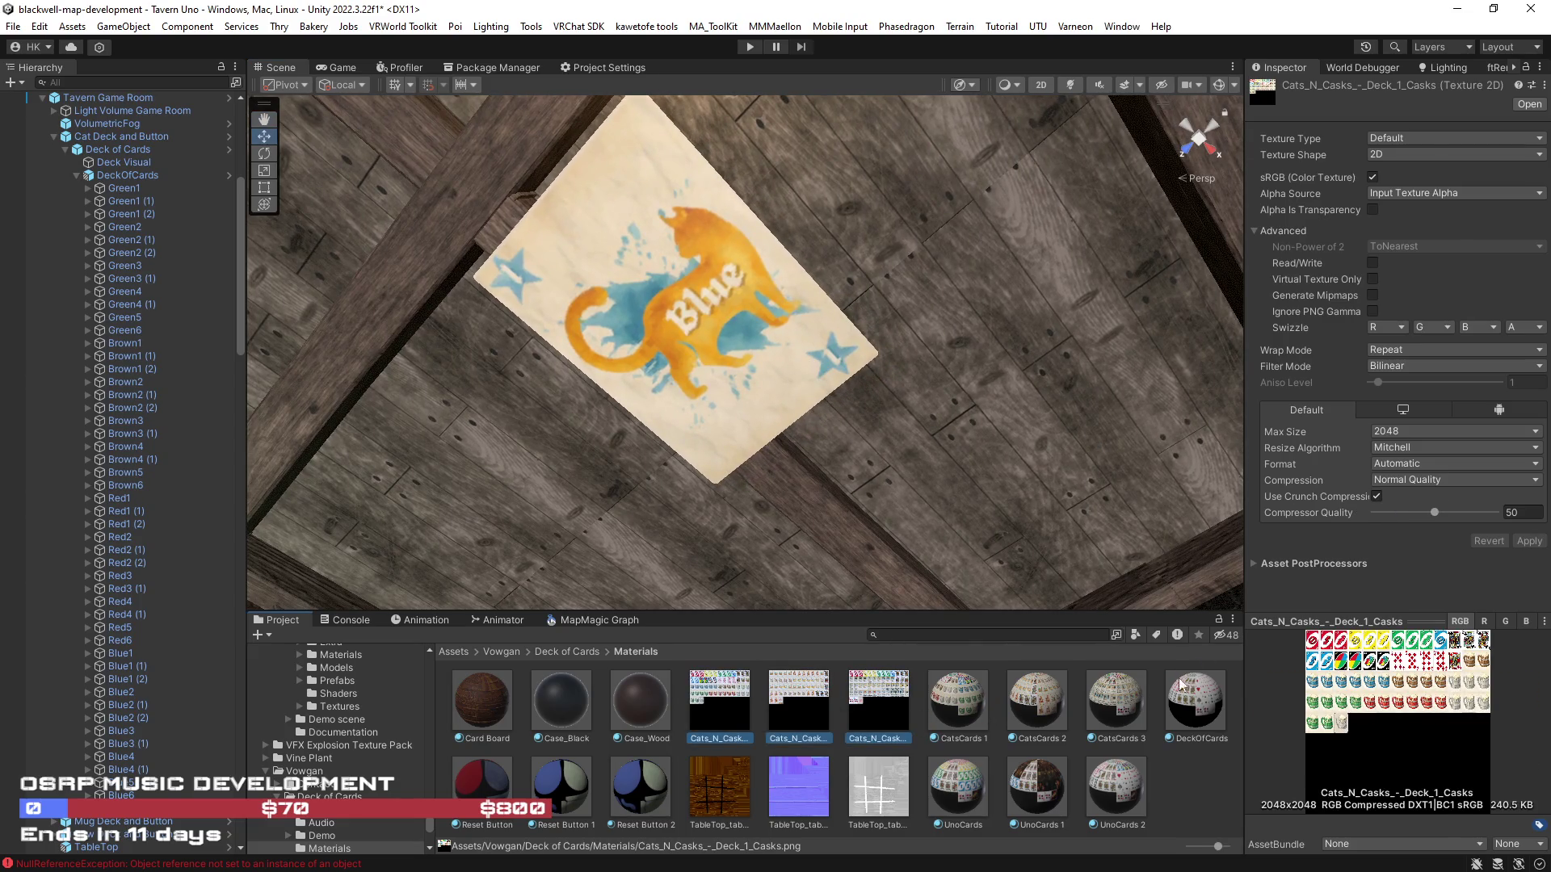
Set the three Cats_N_Cask textures' Max Size to 4096
click(1421, 433)
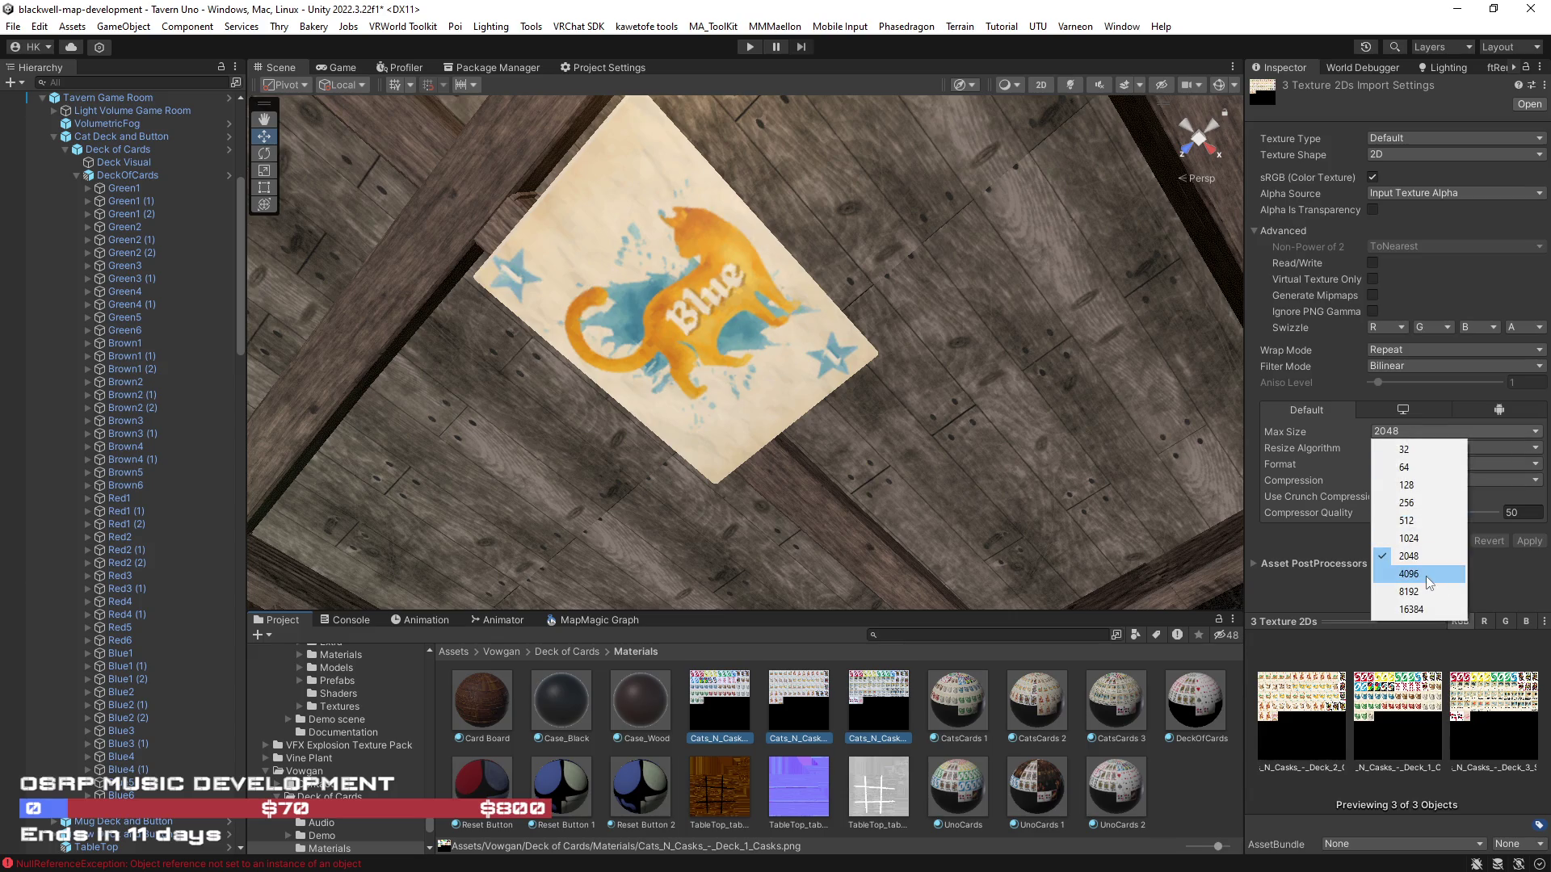
click(716, 709)
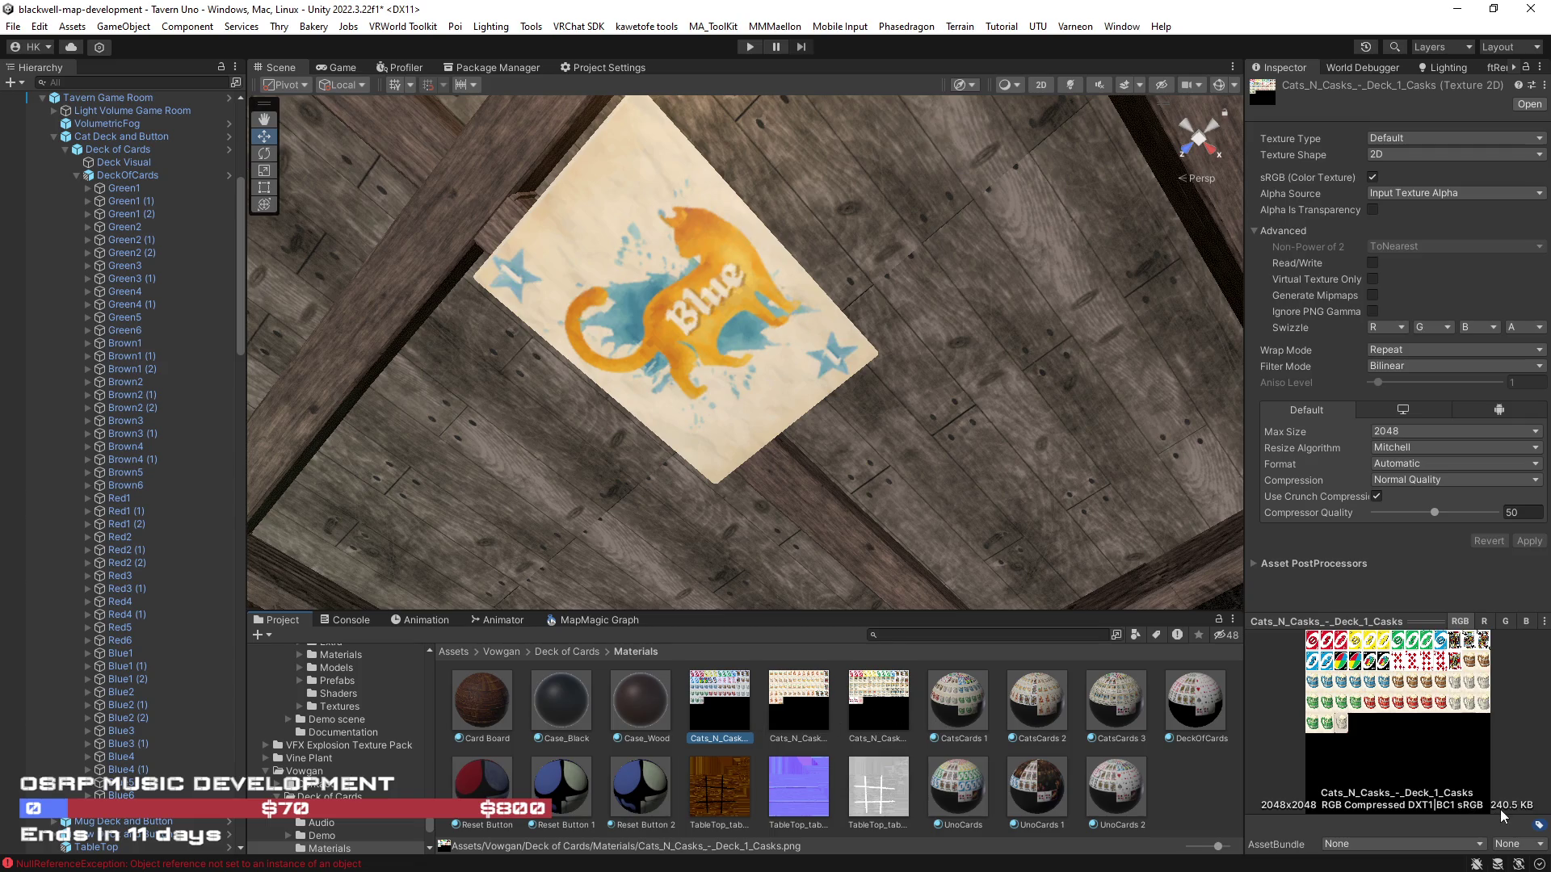
click(884, 711)
shift+click(706, 715)
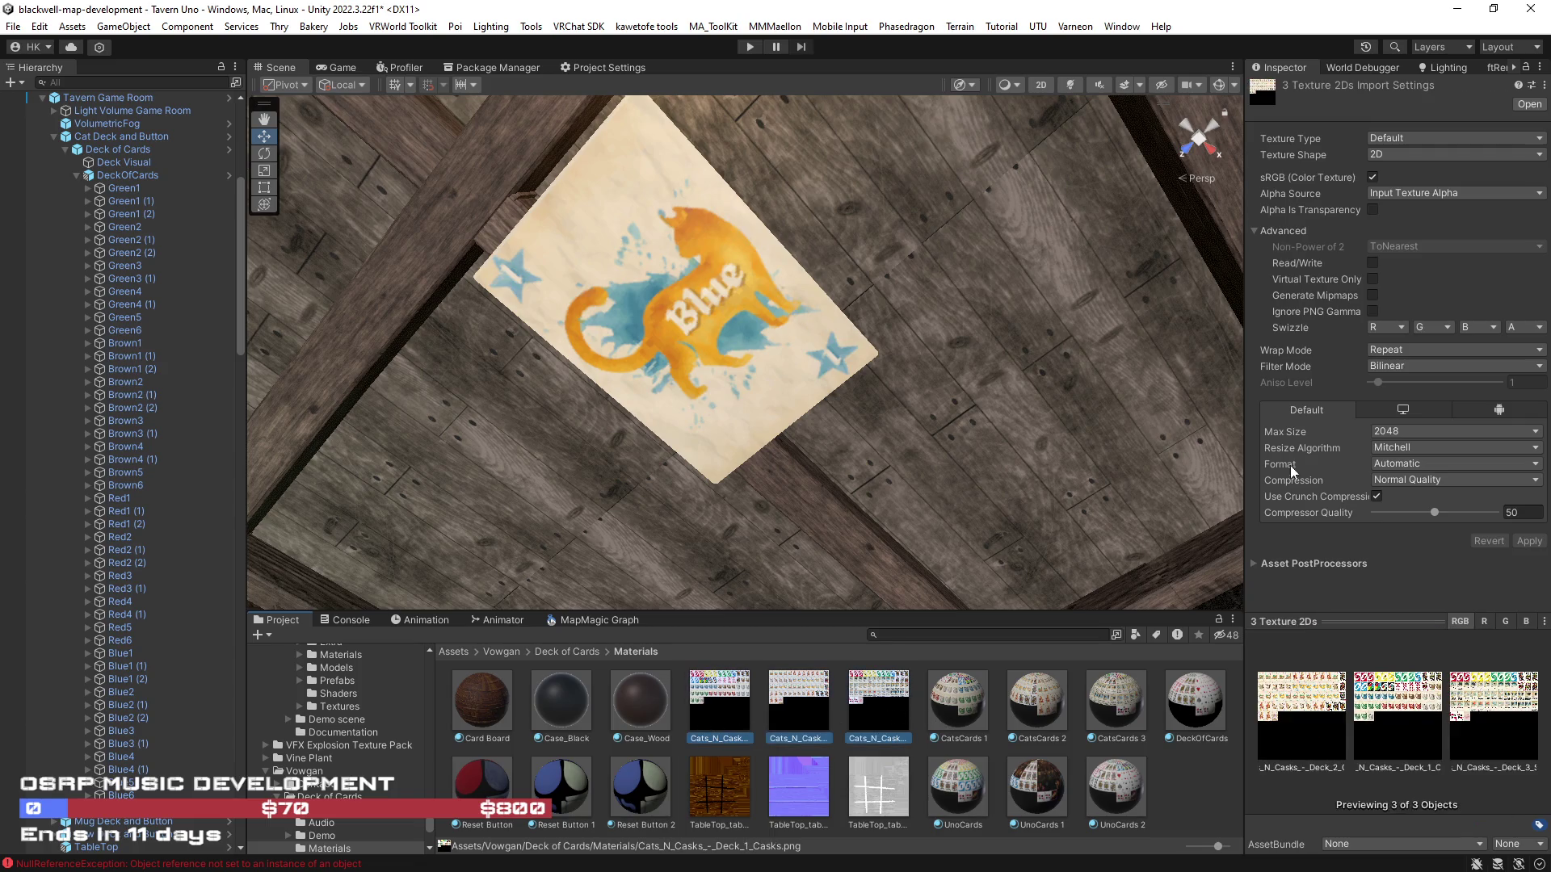
click(1403, 438)
click(1406, 578)
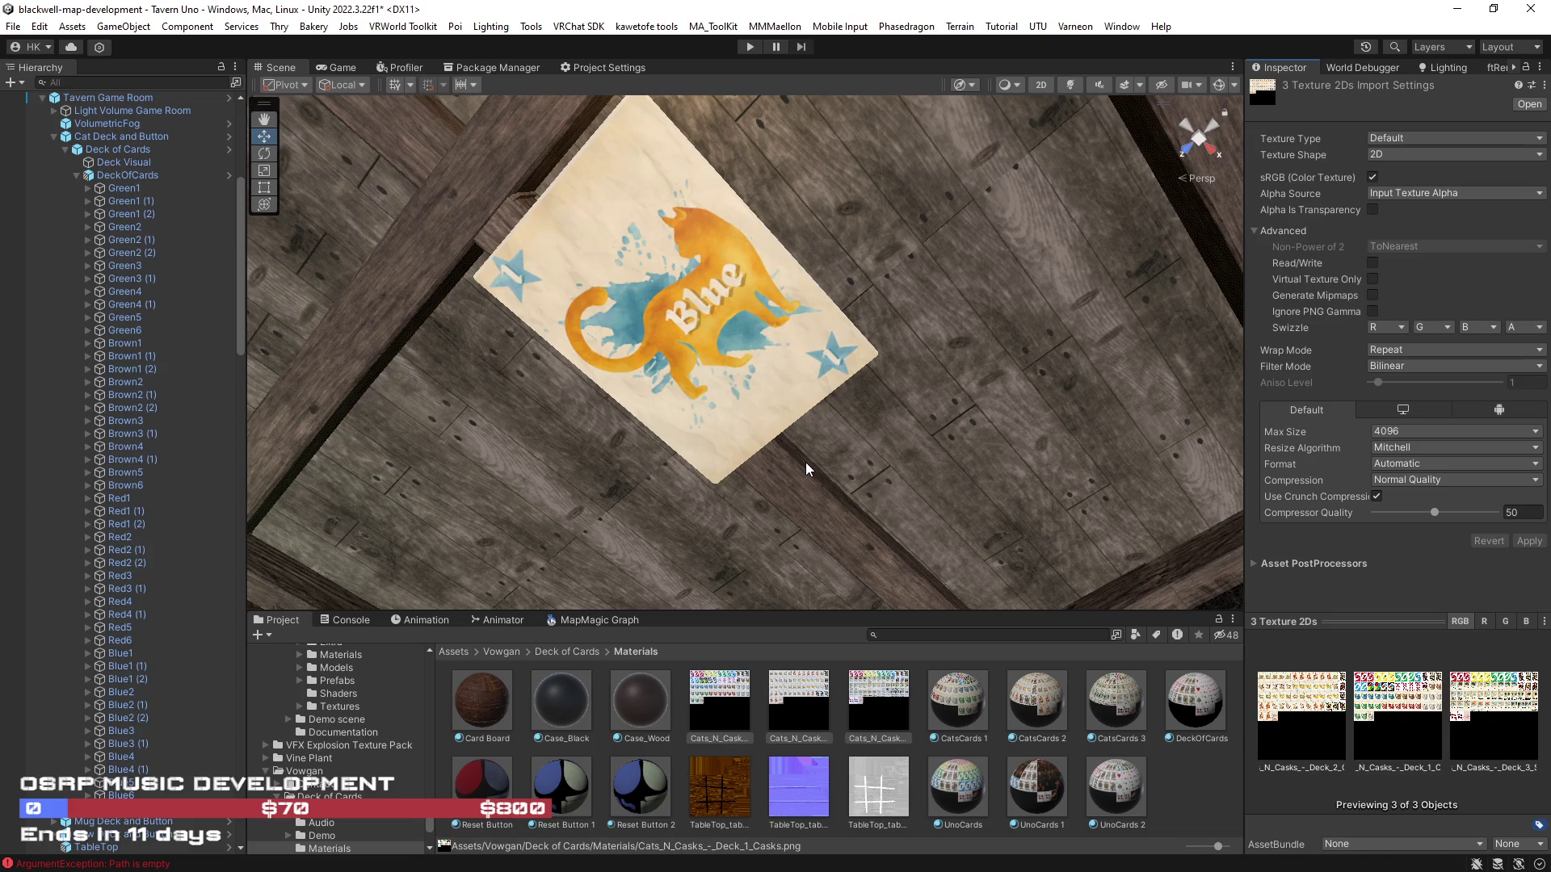
Check Deck_2_Cats and Deck_3_Skills individually, then set all three textures' compressor quality to 10
click(762, 344)
click(800, 727)
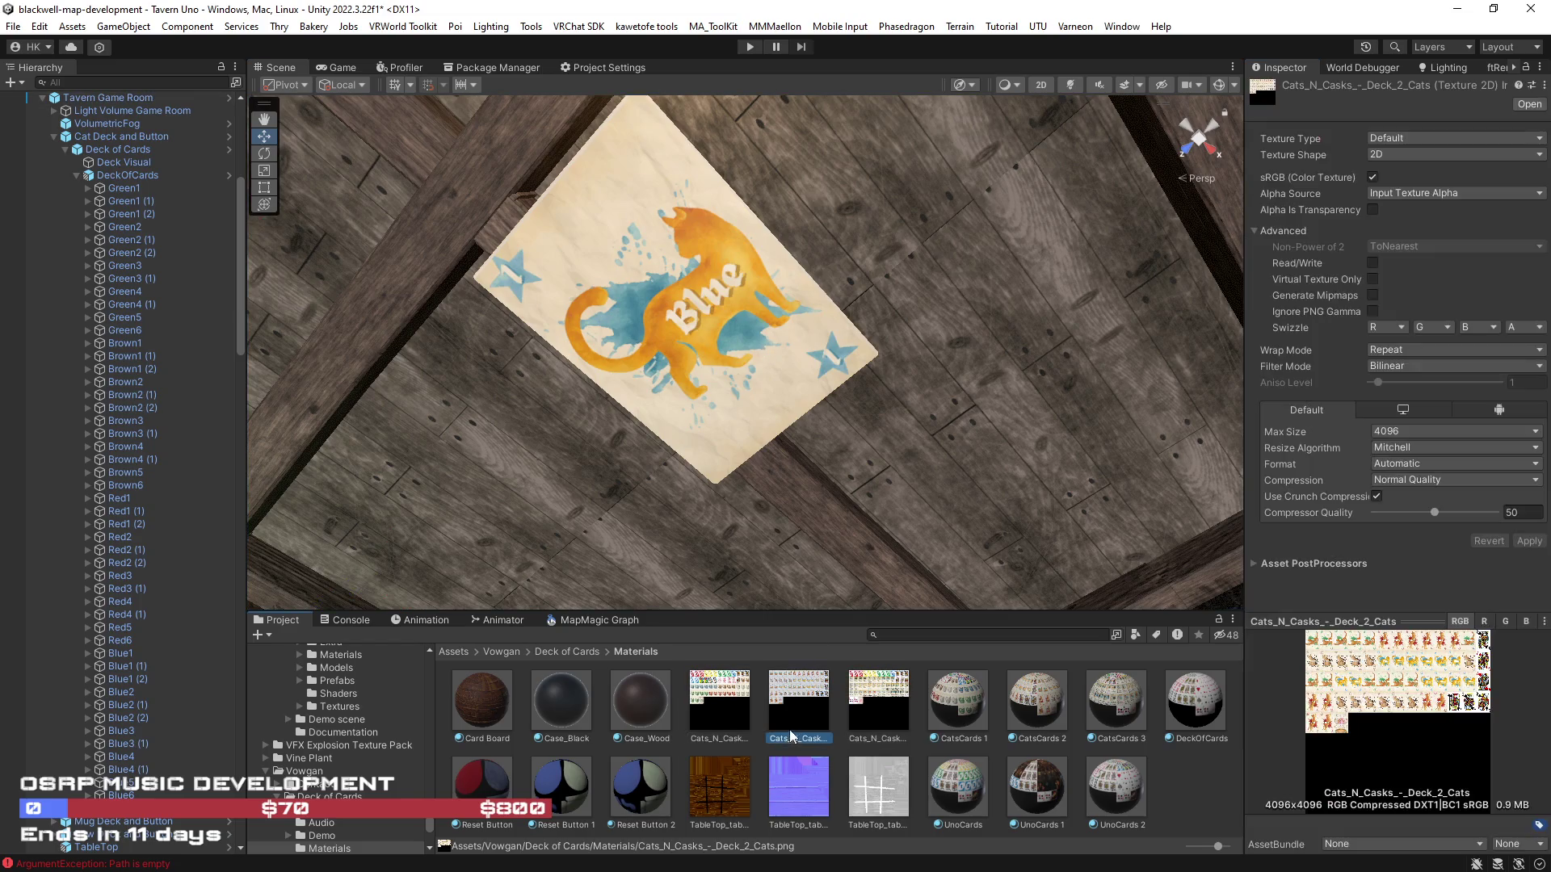
click(890, 708)
shift+click(711, 705)
click(1436, 514)
text(10)
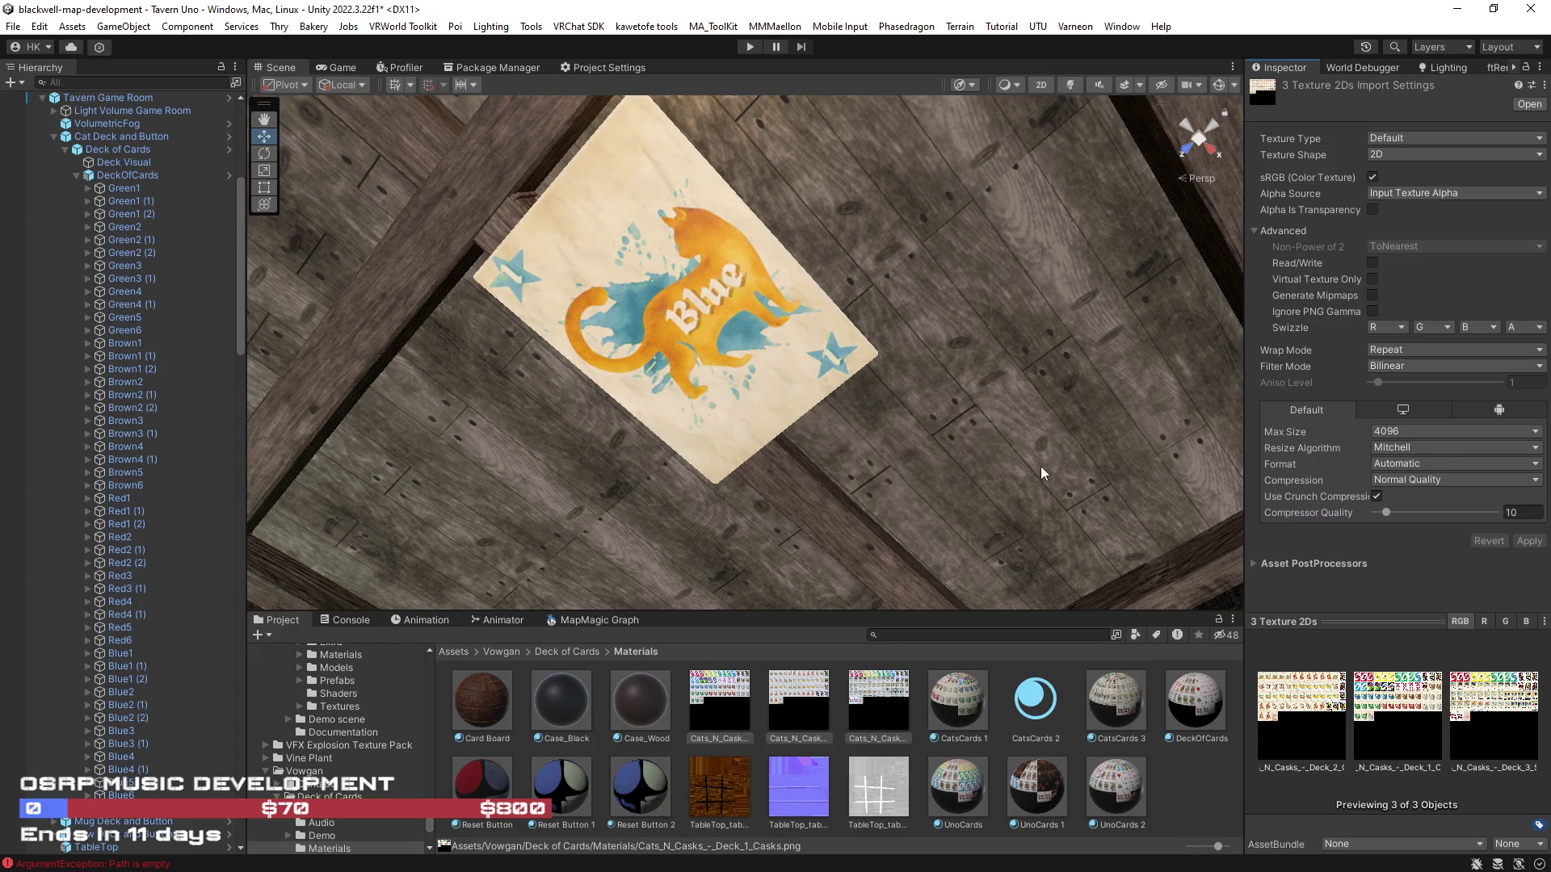
Zoom in on the Blue card, reselect the three Cats_N_Cask textures and enter compressor quality 30
mouse_move(958, 450)
mouse_down()
mouse_move(1004, 495)
mouse_move(993, 484)
mouse_up()
click(696, 690)
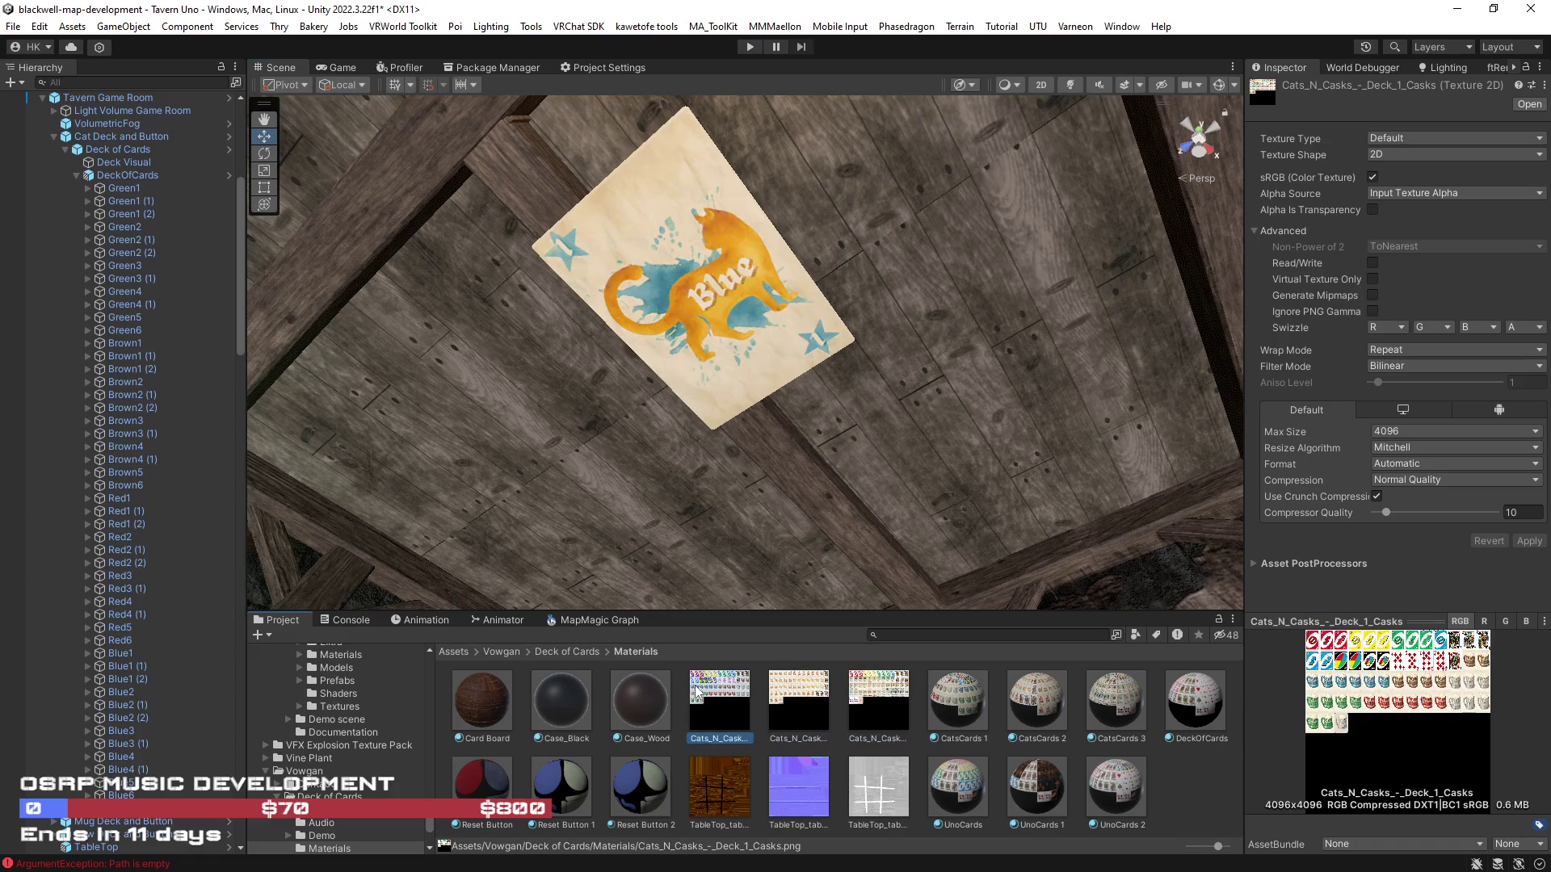
scroll(903, 530, up, 5)
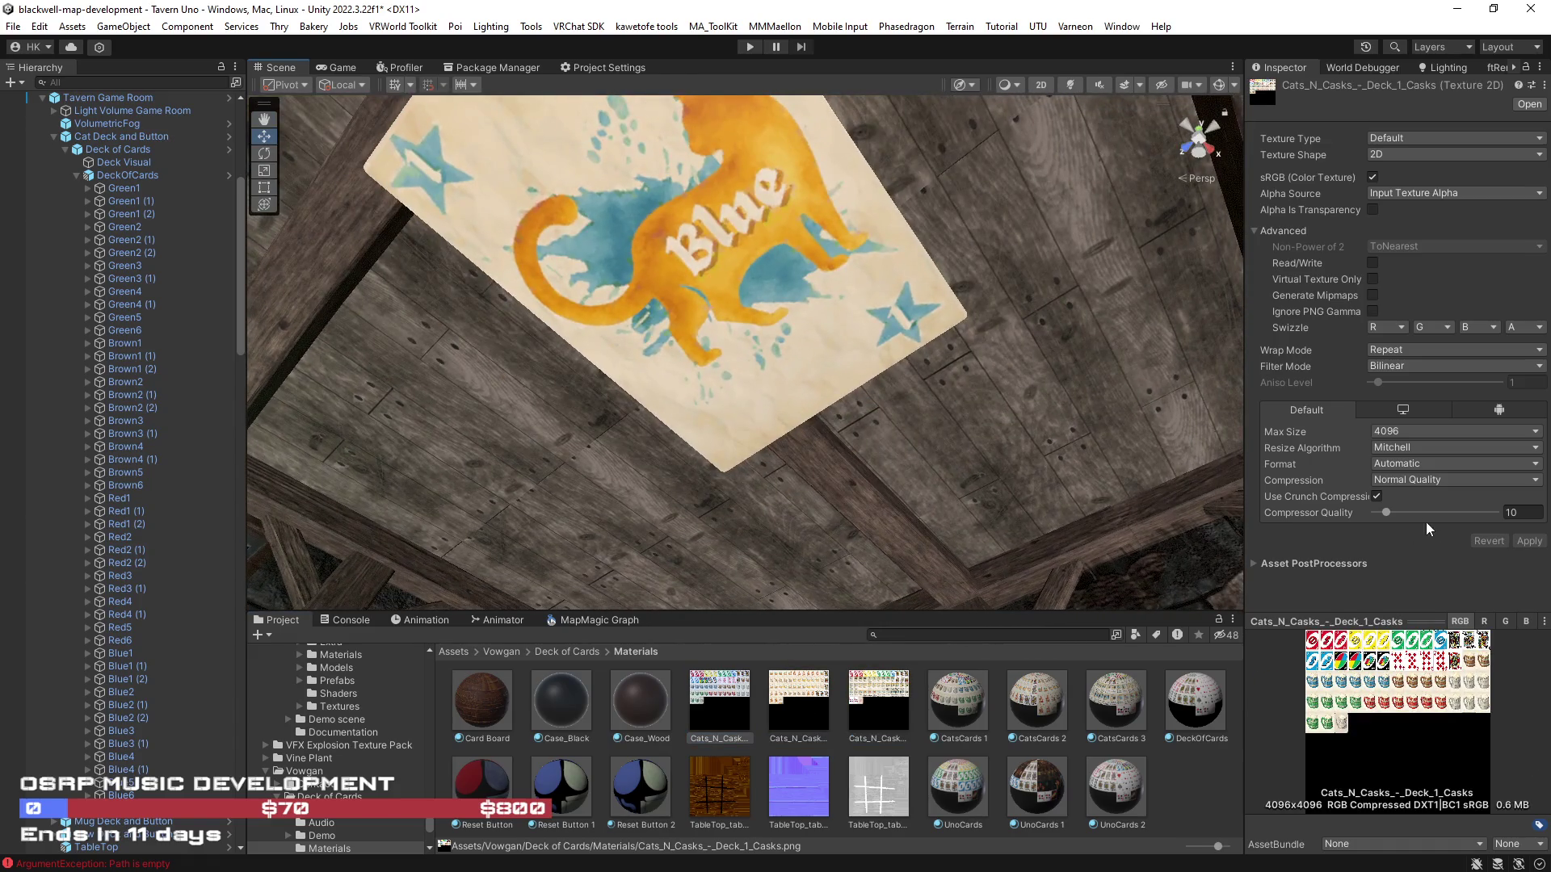
mouse_move(1010, 496)
mouse_down()
mouse_move(1017, 412)
mouse_move(1208, 408)
mouse_move(1177, 399)
mouse_up()
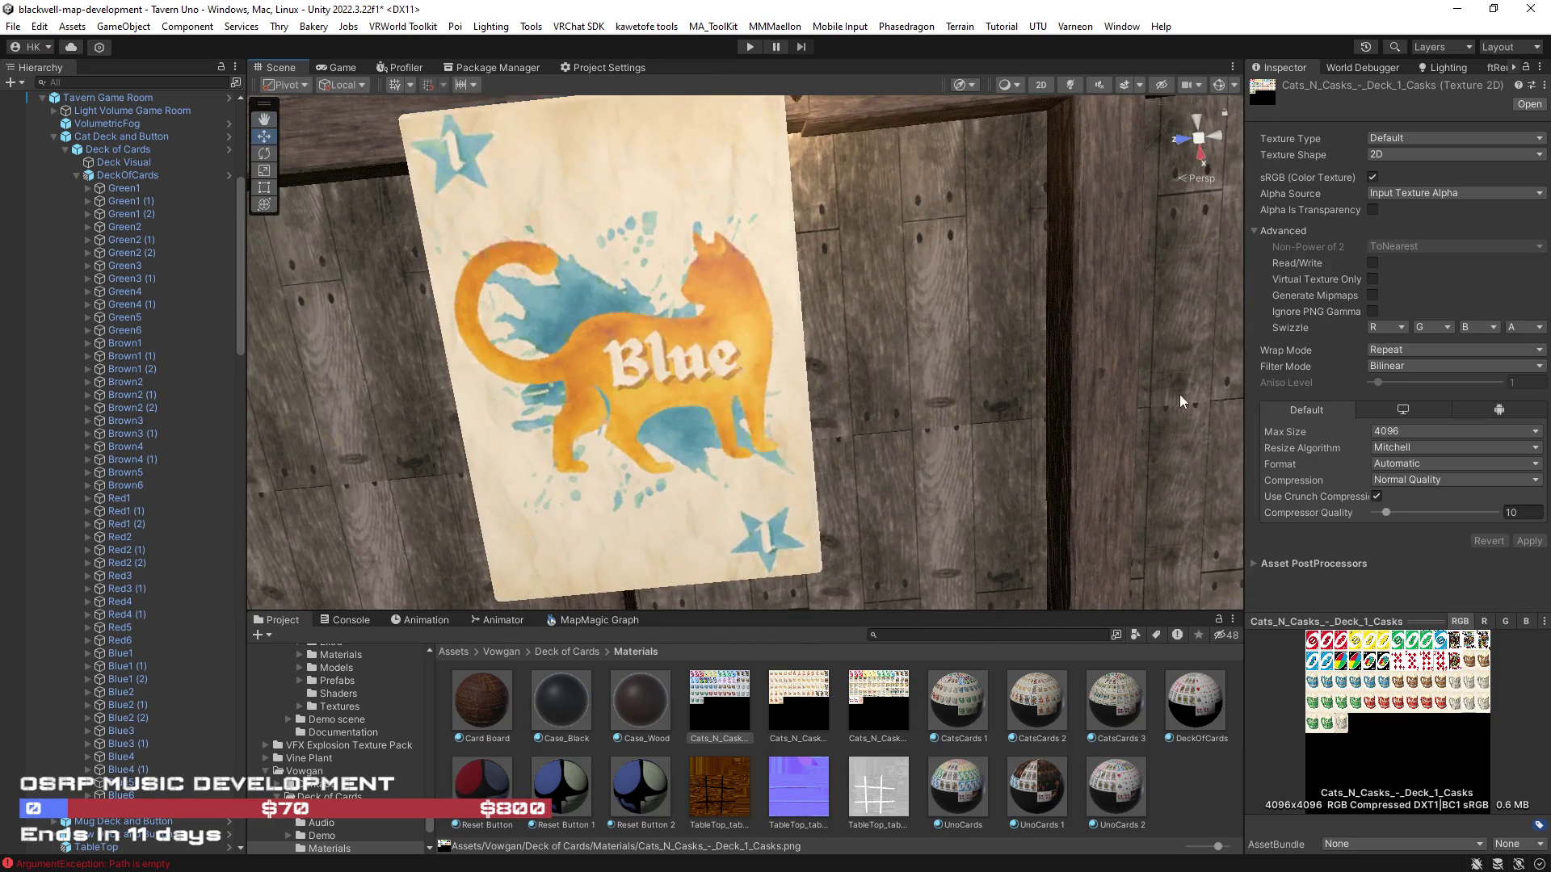
shift+click(872, 709)
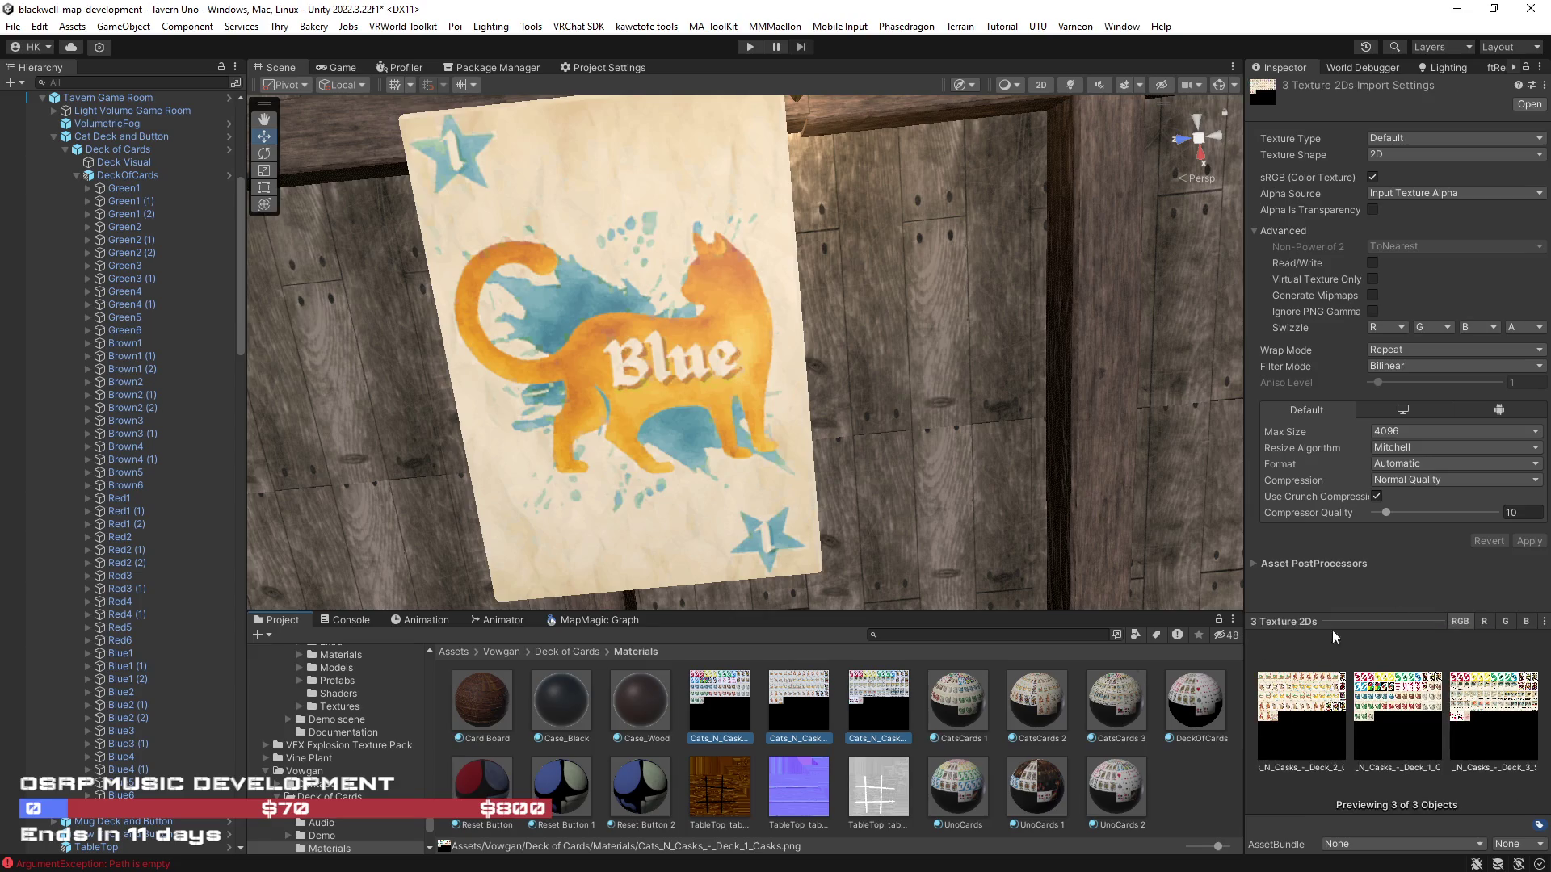
click(1523, 512)
text(3)
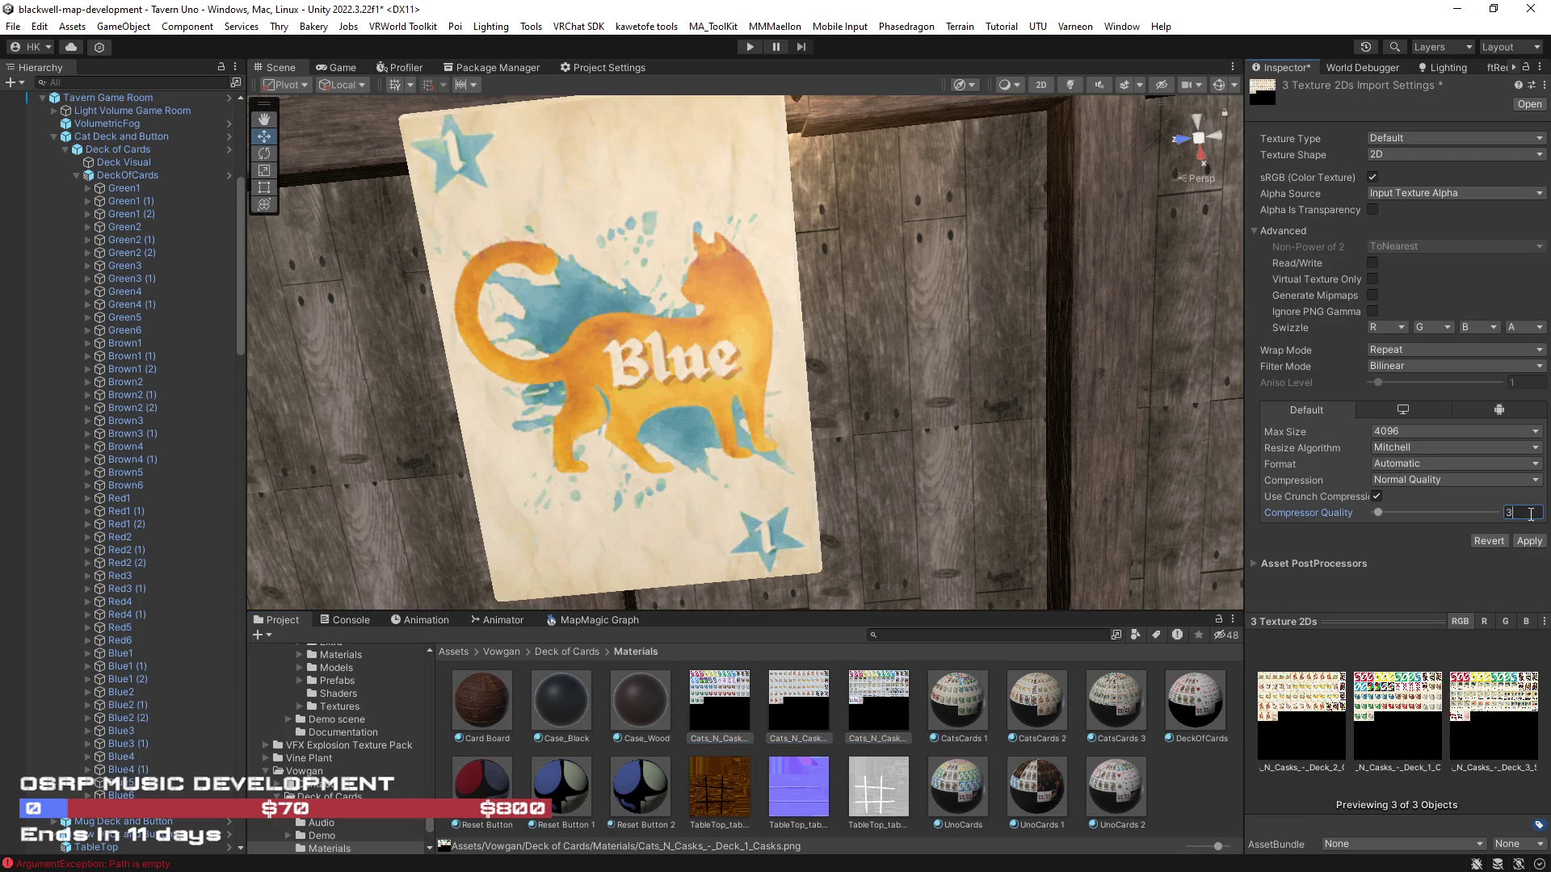
text(0)
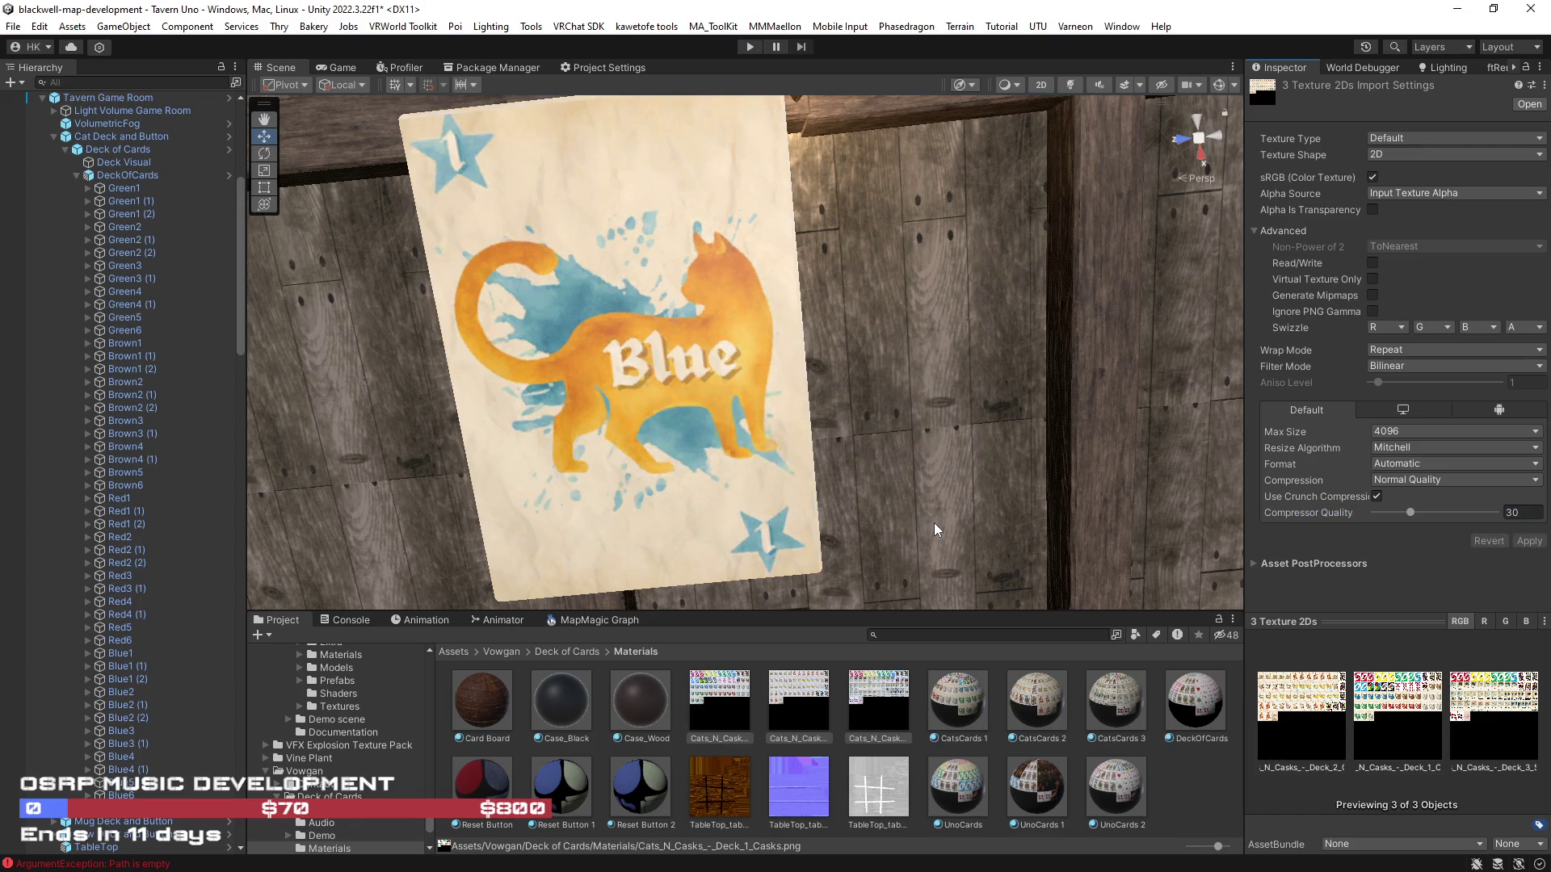
Inspect the Deck_1_Casks texture's import settings alone, then tilt the view toward the ceiling
click(733, 698)
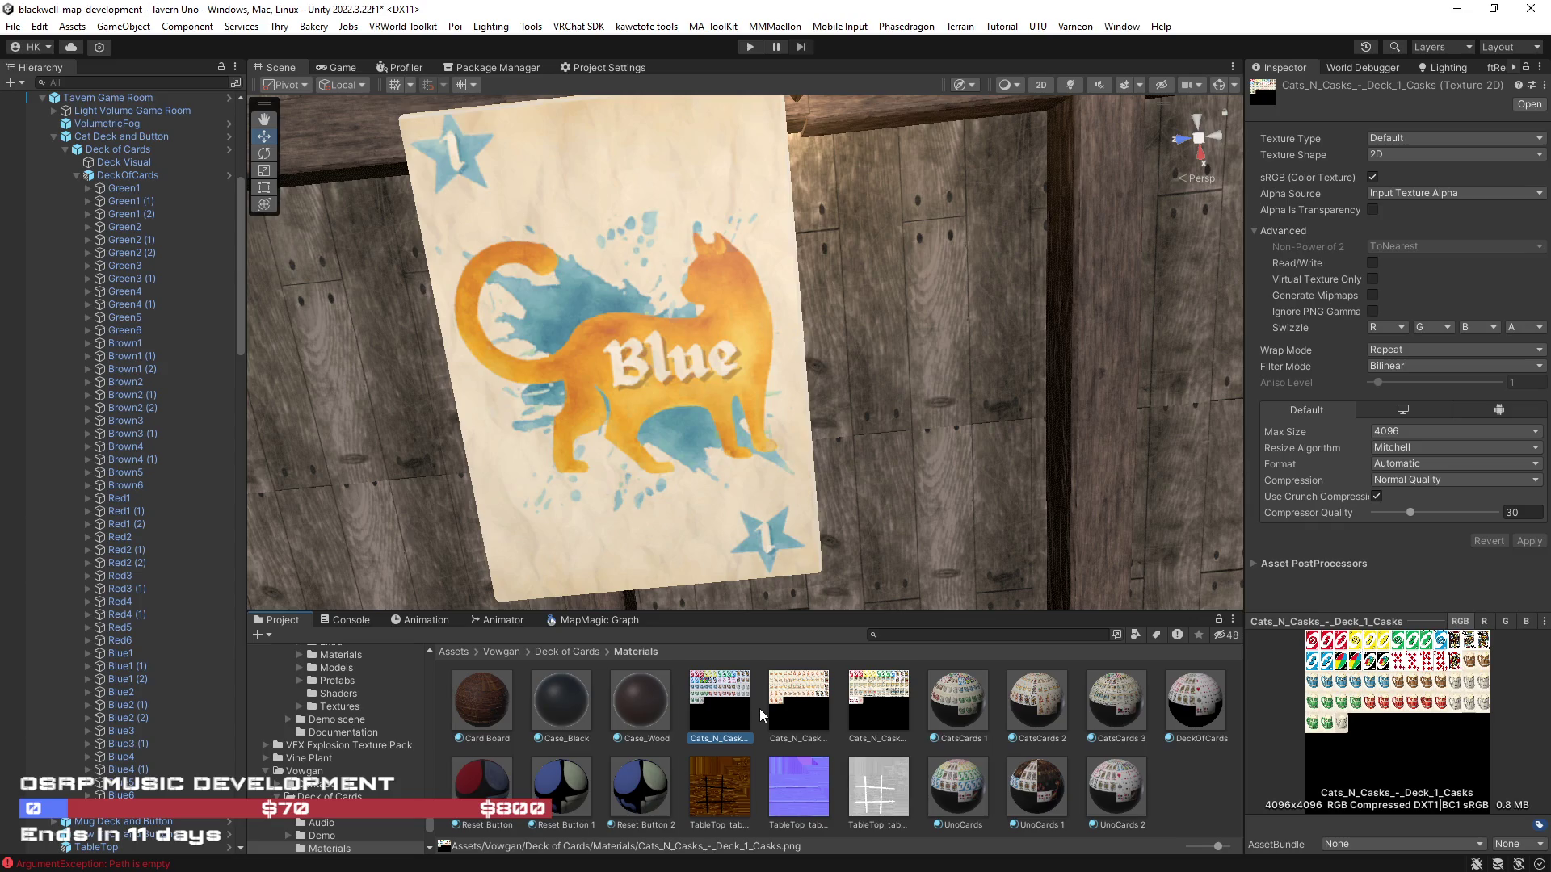
drag(756, 608, 698, 274)
Set the floating Blue1 (1) card's Position Y to 0
click(693, 233)
click(693, 233)
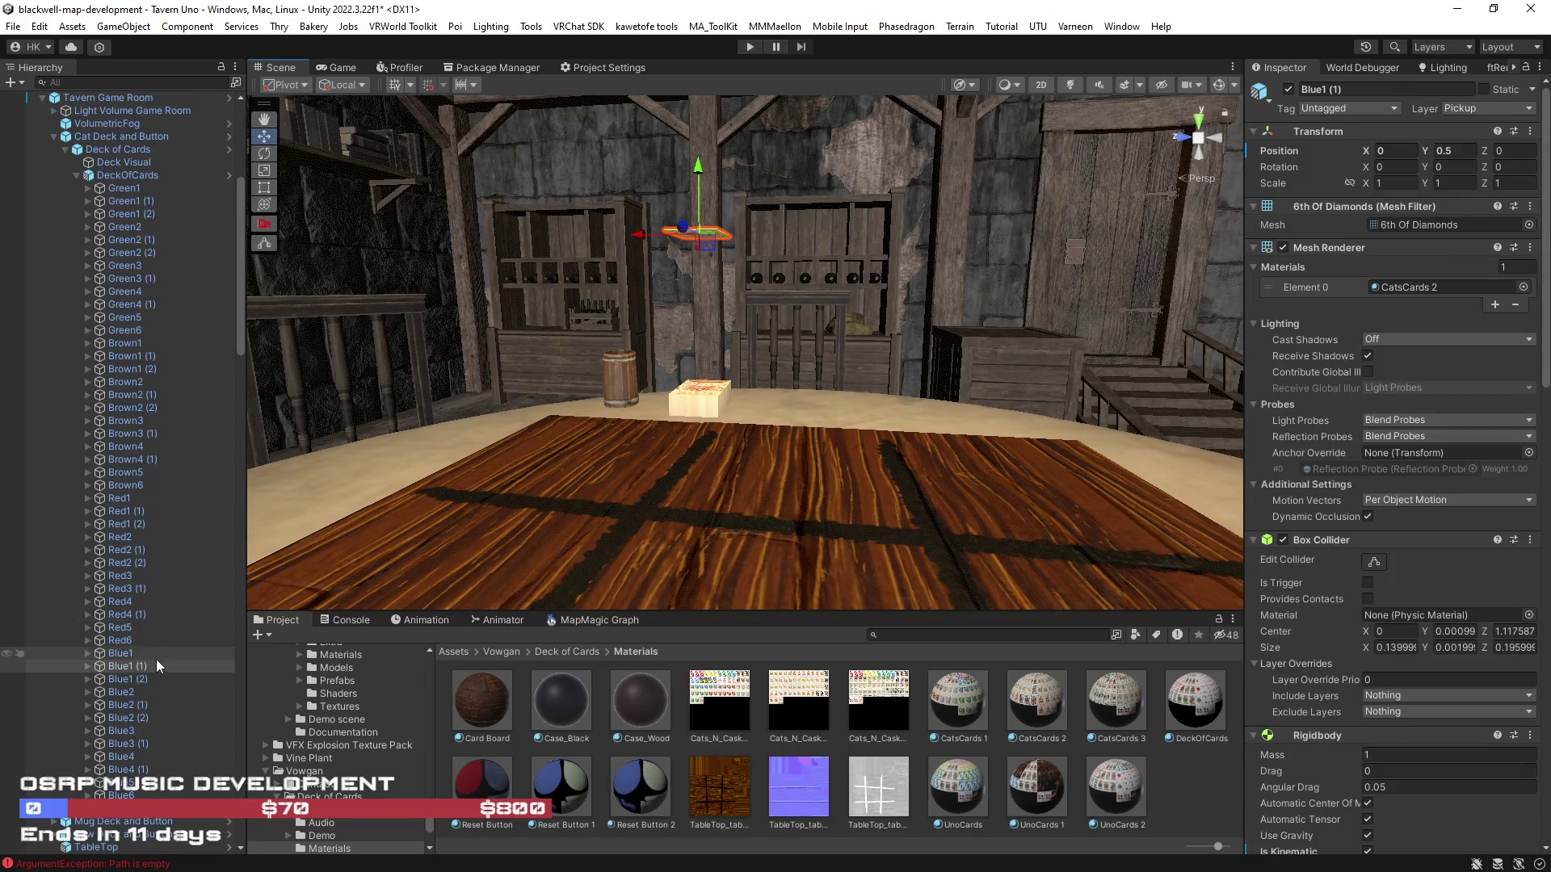
click(1443, 150)
text(0)
key(Return)
Select the mug on the table and frame Reset Mug in the view
mouse_move(903, 435)
mouse_down()
mouse_move(814, 465)
mouse_move(804, 307)
mouse_up()
click(805, 309)
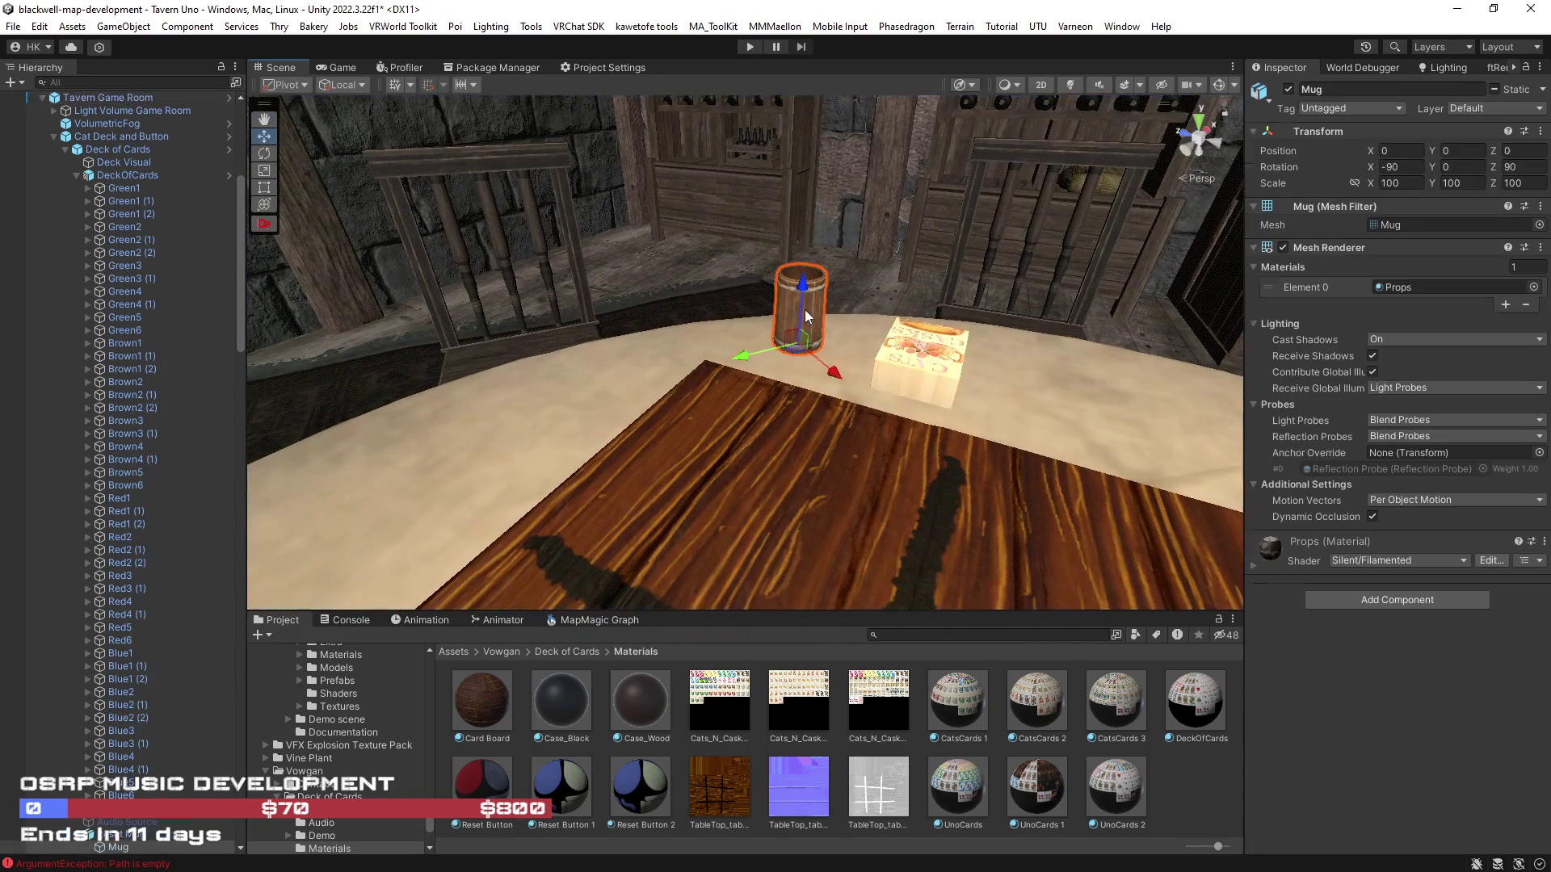
double_click(137, 835)
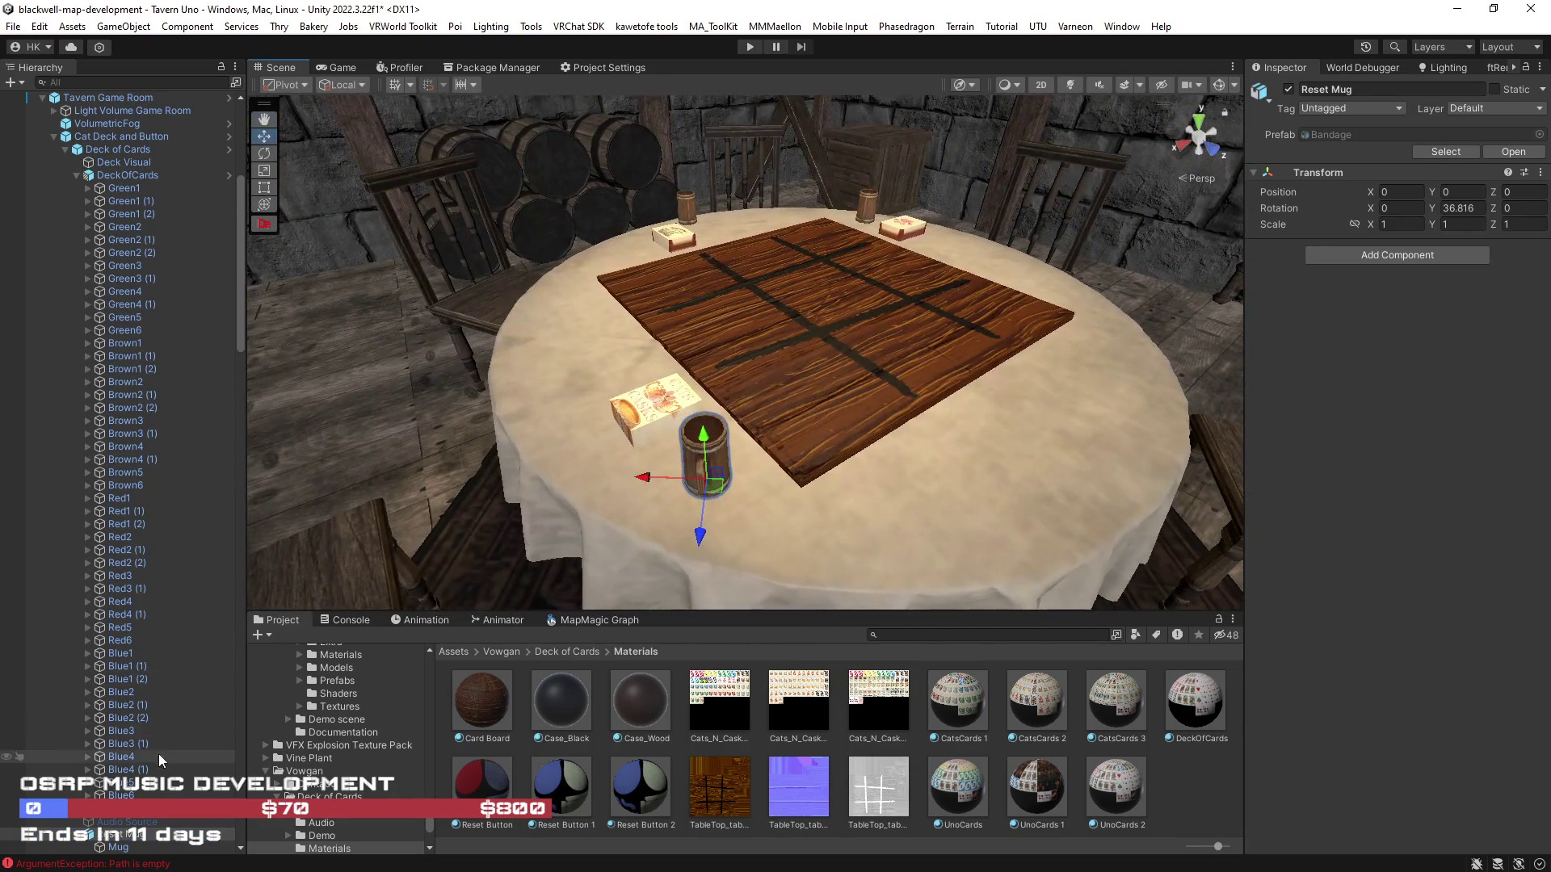
Set the Reset Button's Proximity to 0.5
scroll(159, 753, down, 5)
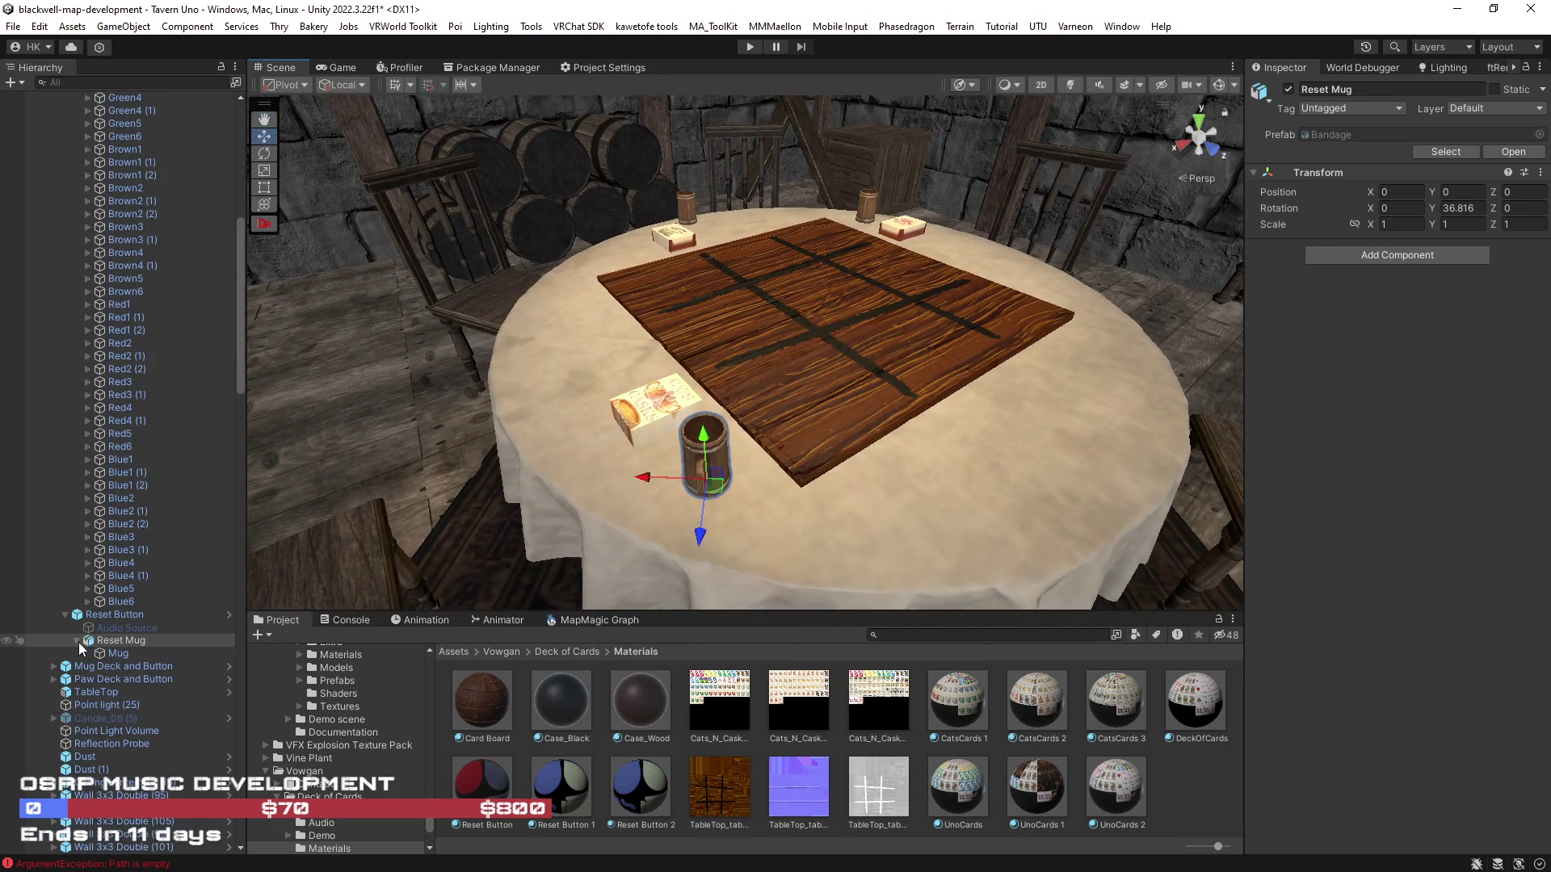
click(98, 613)
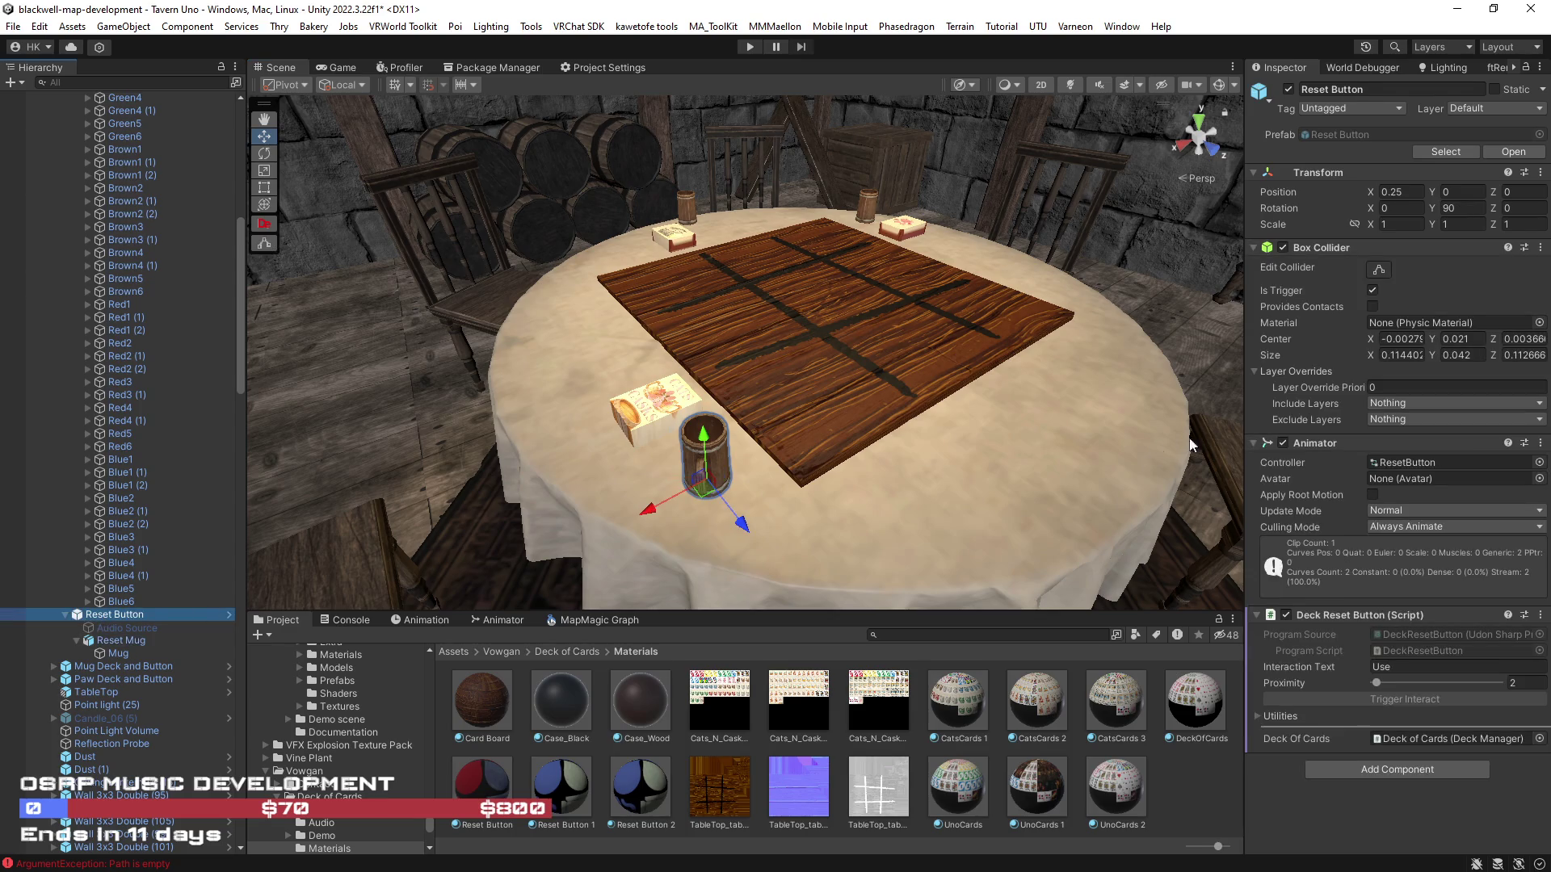
click(1523, 683)
text(.5)
Orbit around the table and select the mug deck's Deck Visual object
drag(813, 458, 1029, 528)
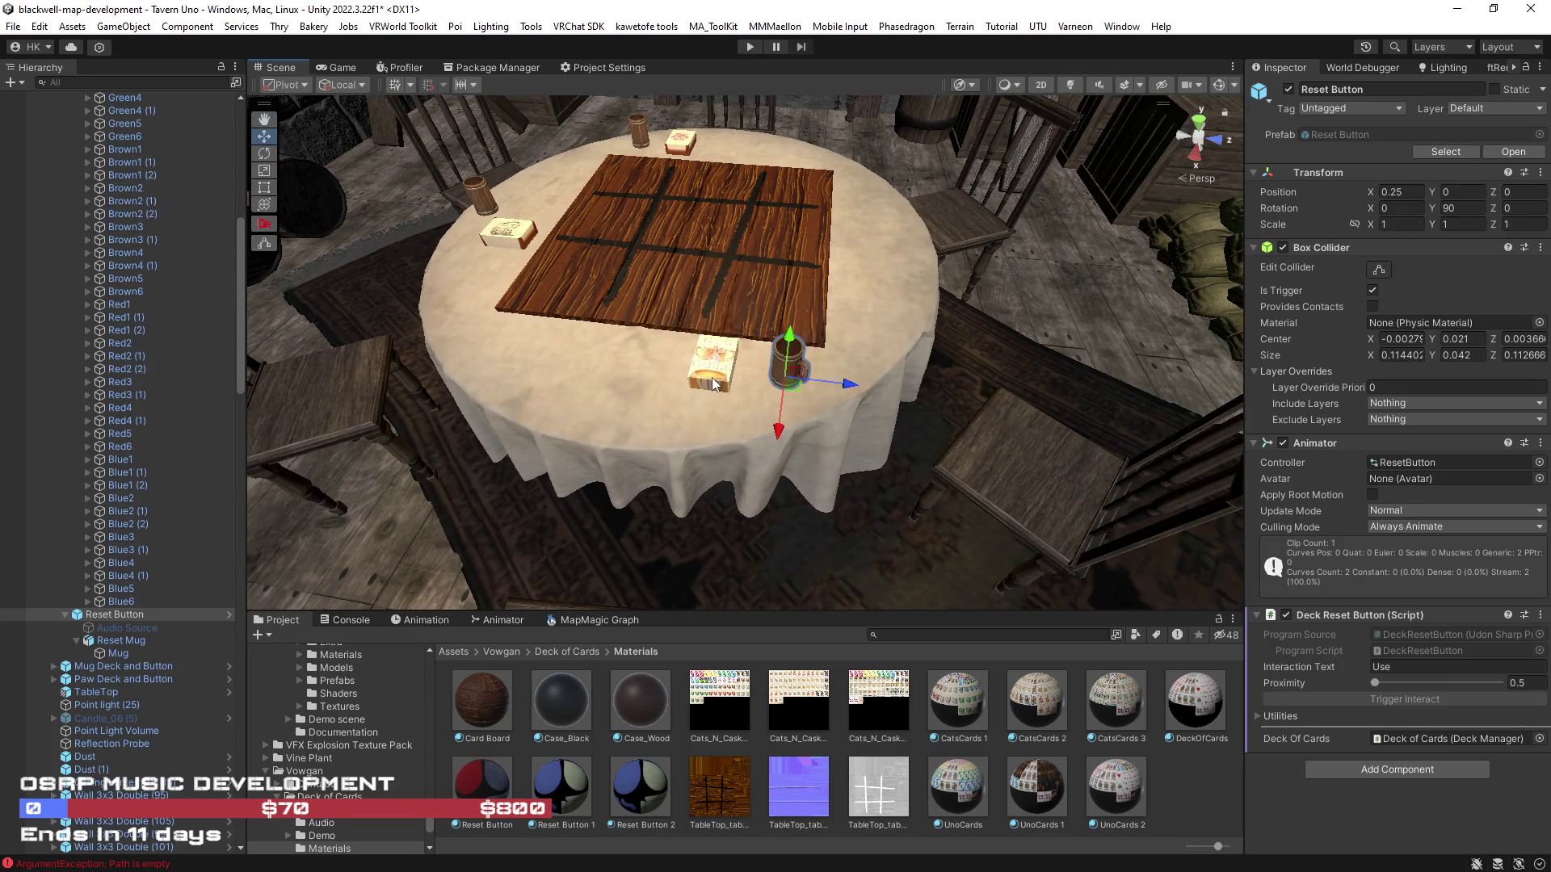
drag(771, 380, 736, 372)
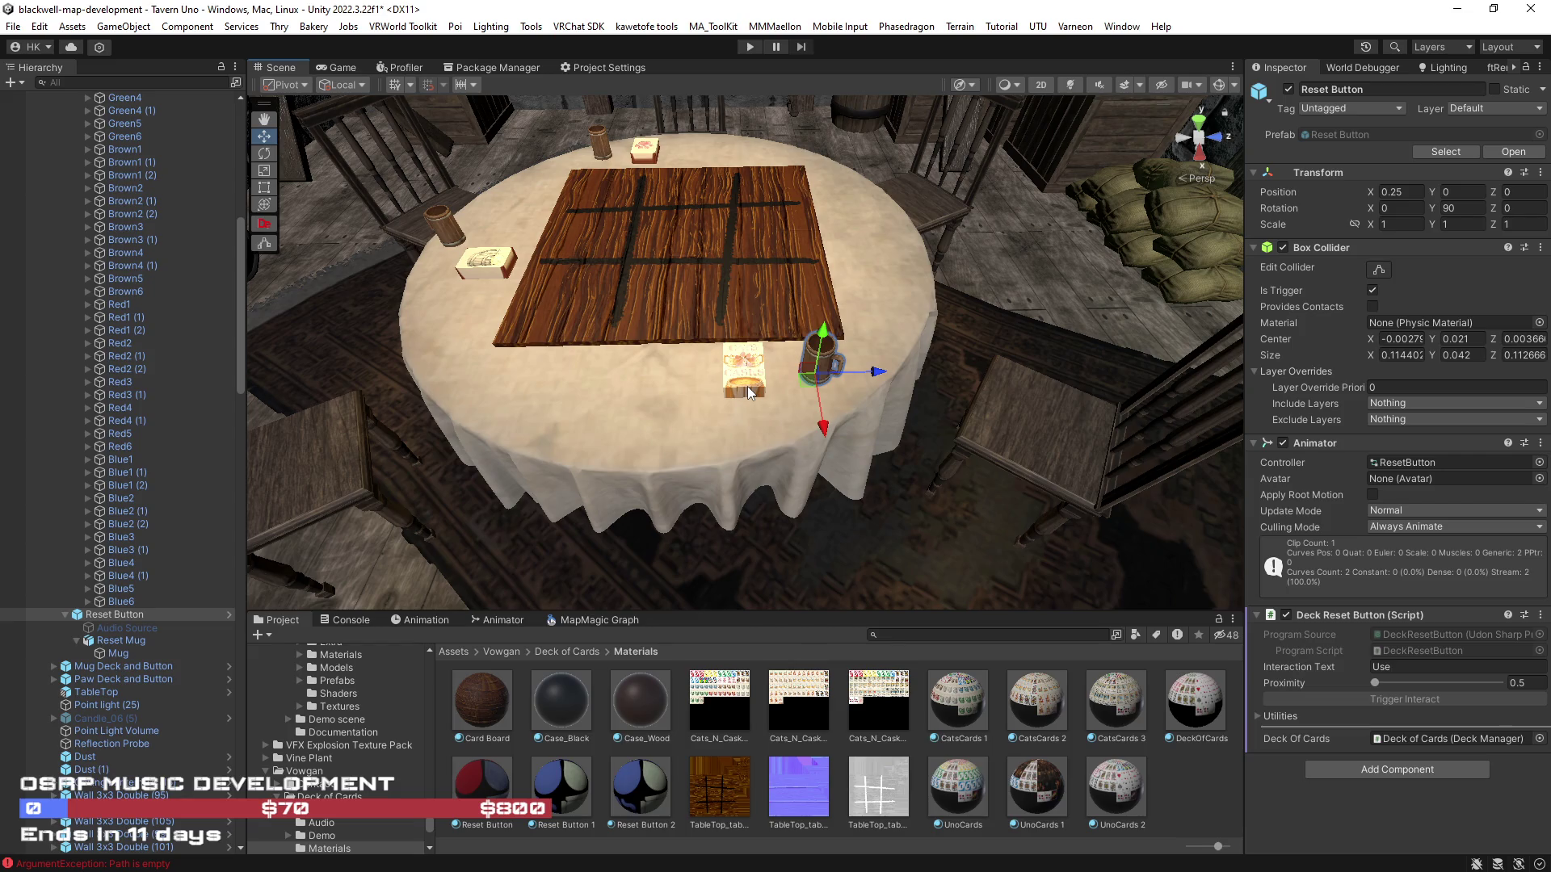
mouse_move(748, 389)
mouse_down()
mouse_move(958, 375)
mouse_move(803, 411)
mouse_up()
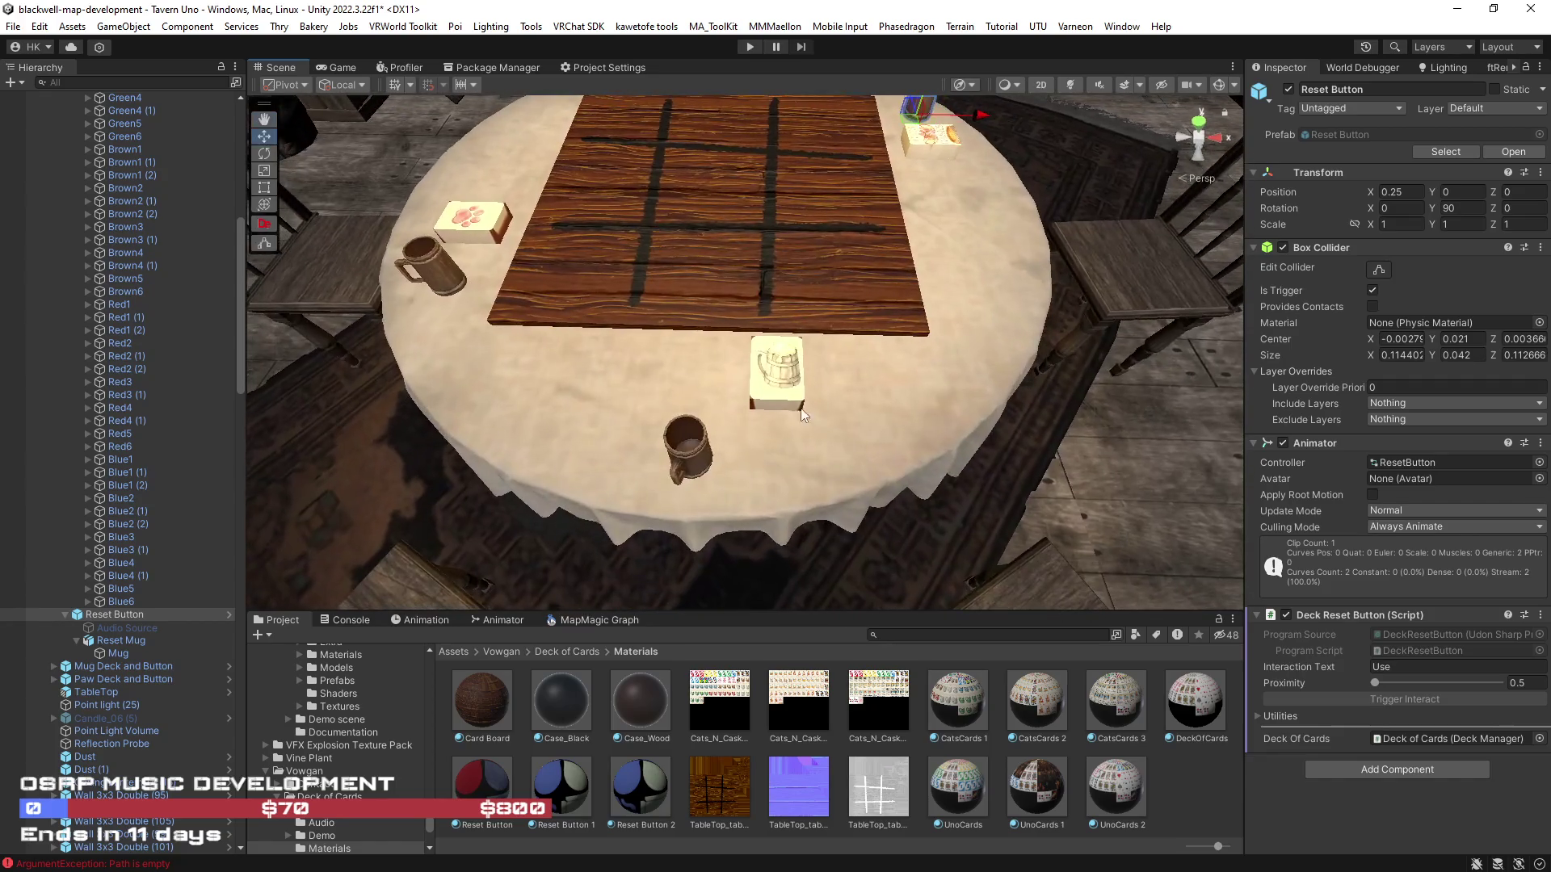
click(779, 394)
click(780, 397)
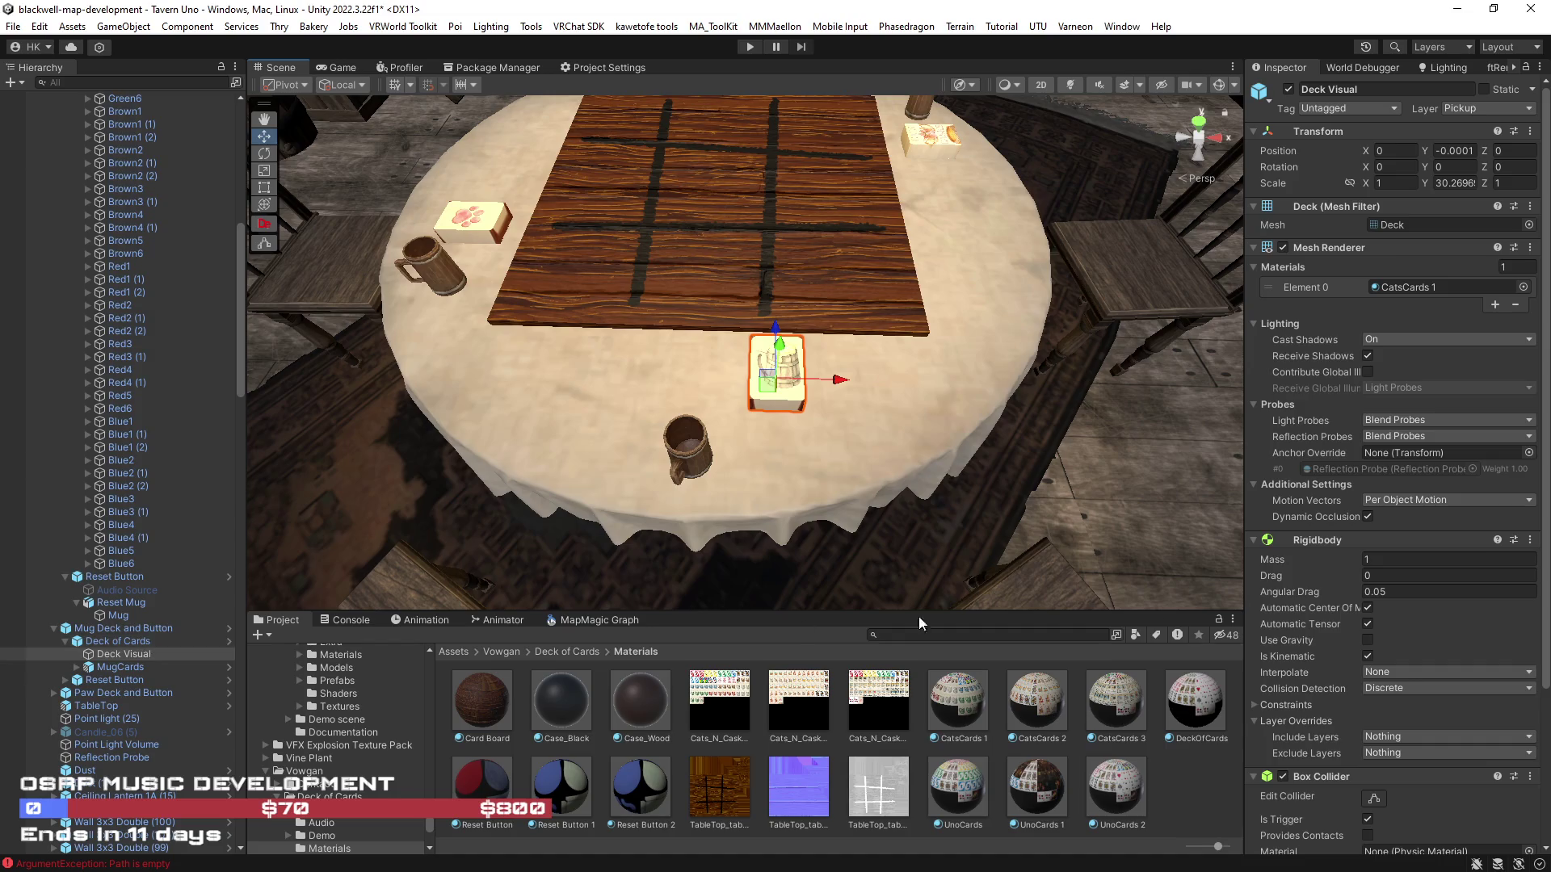
Re-centre Reset Mug at position 0 inside the mug deck's Reset Button
scroll(1321, 616, down, 5)
click(119, 679)
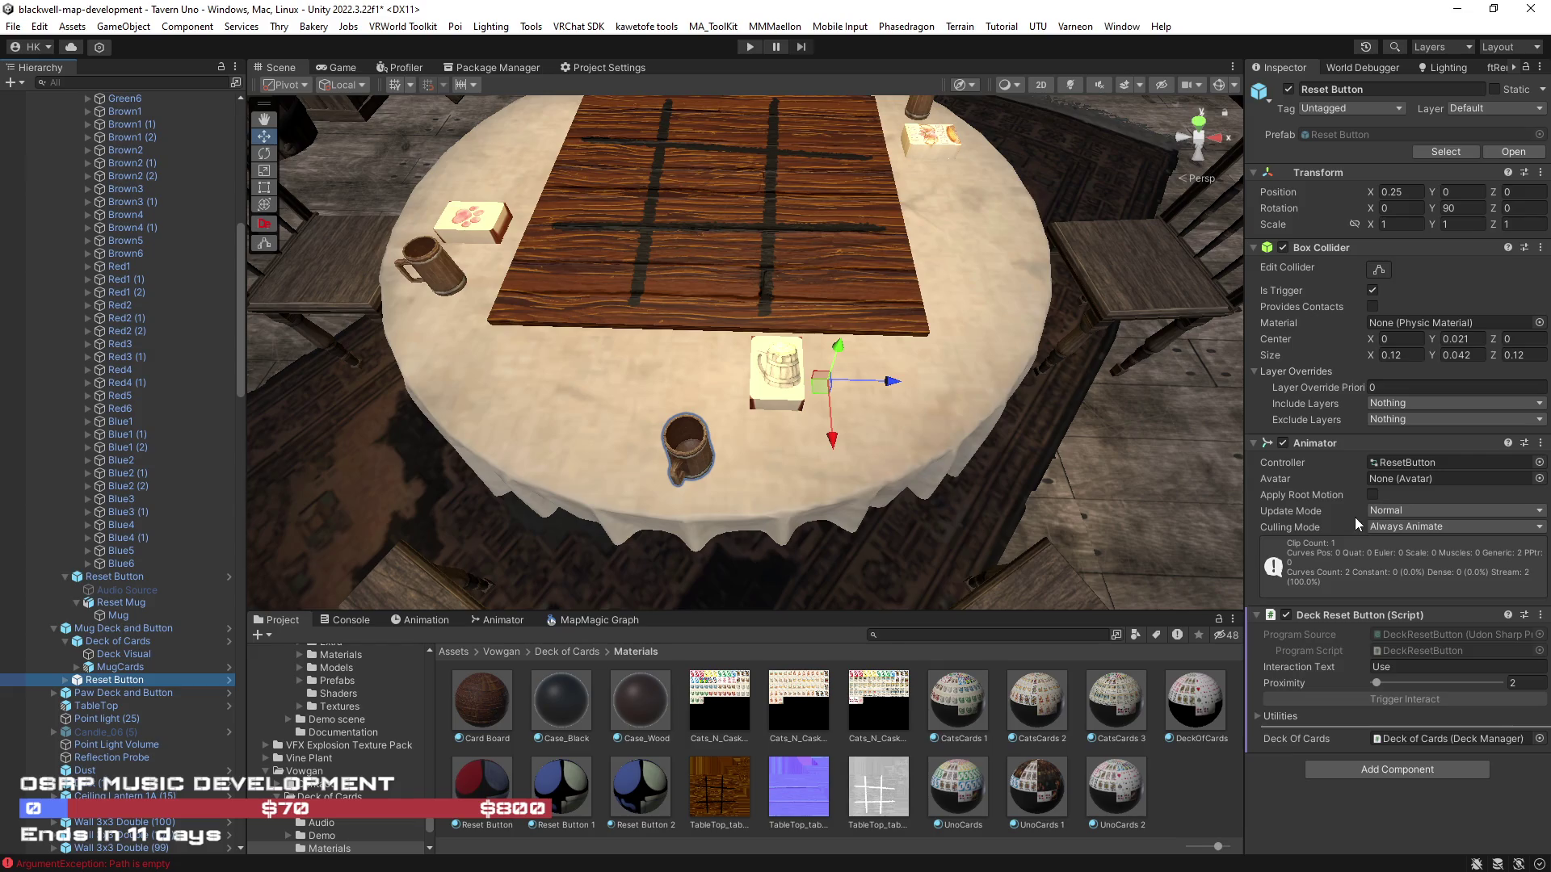
drag(1131, 460, 815, 419)
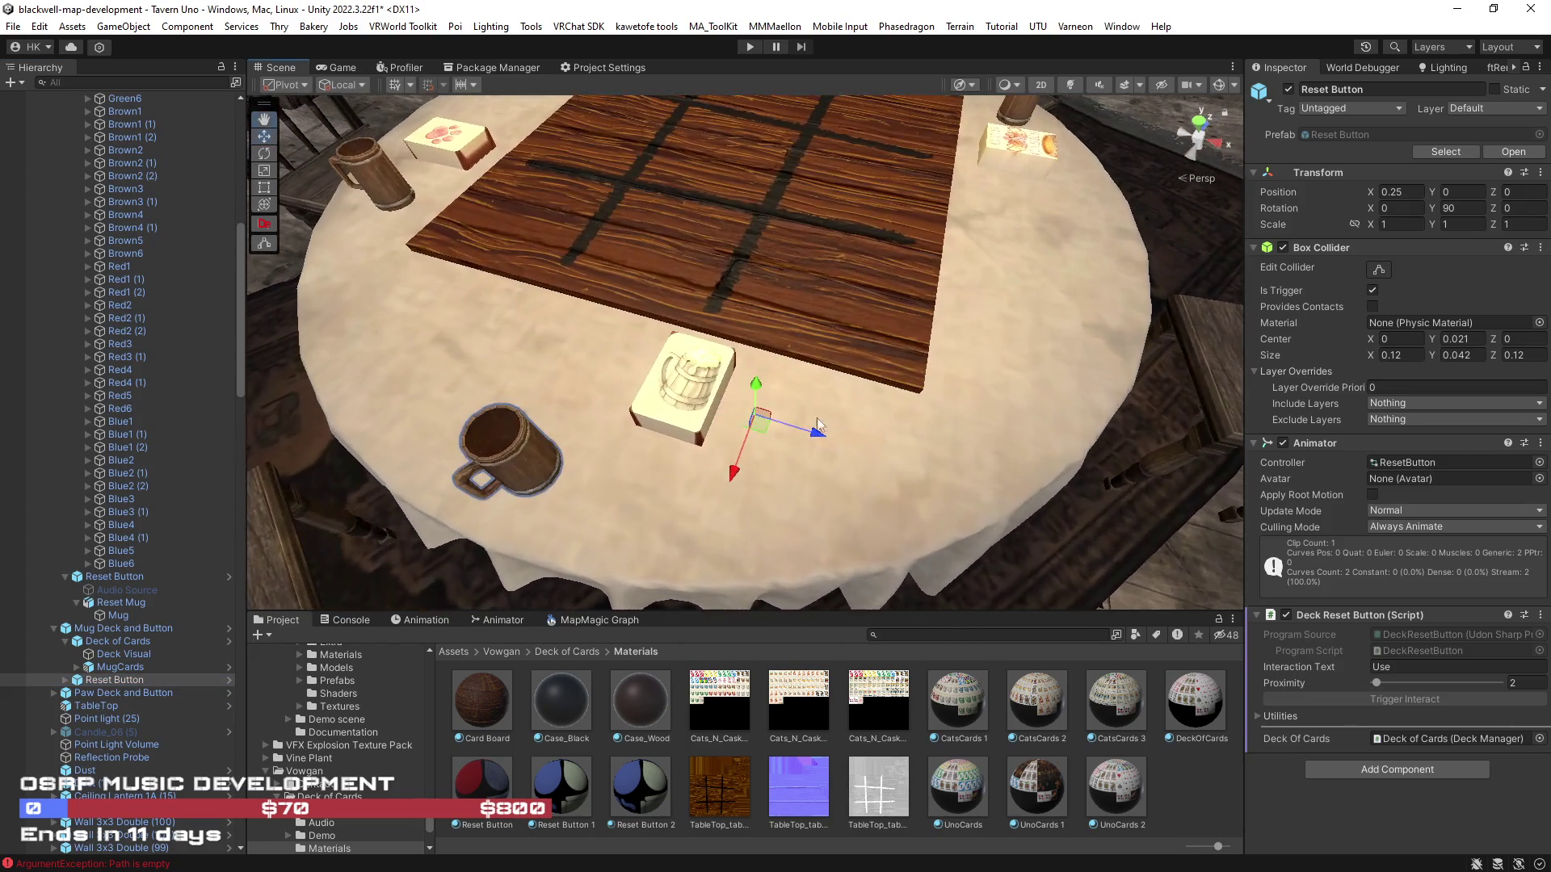
scroll(829, 380, down, 3)
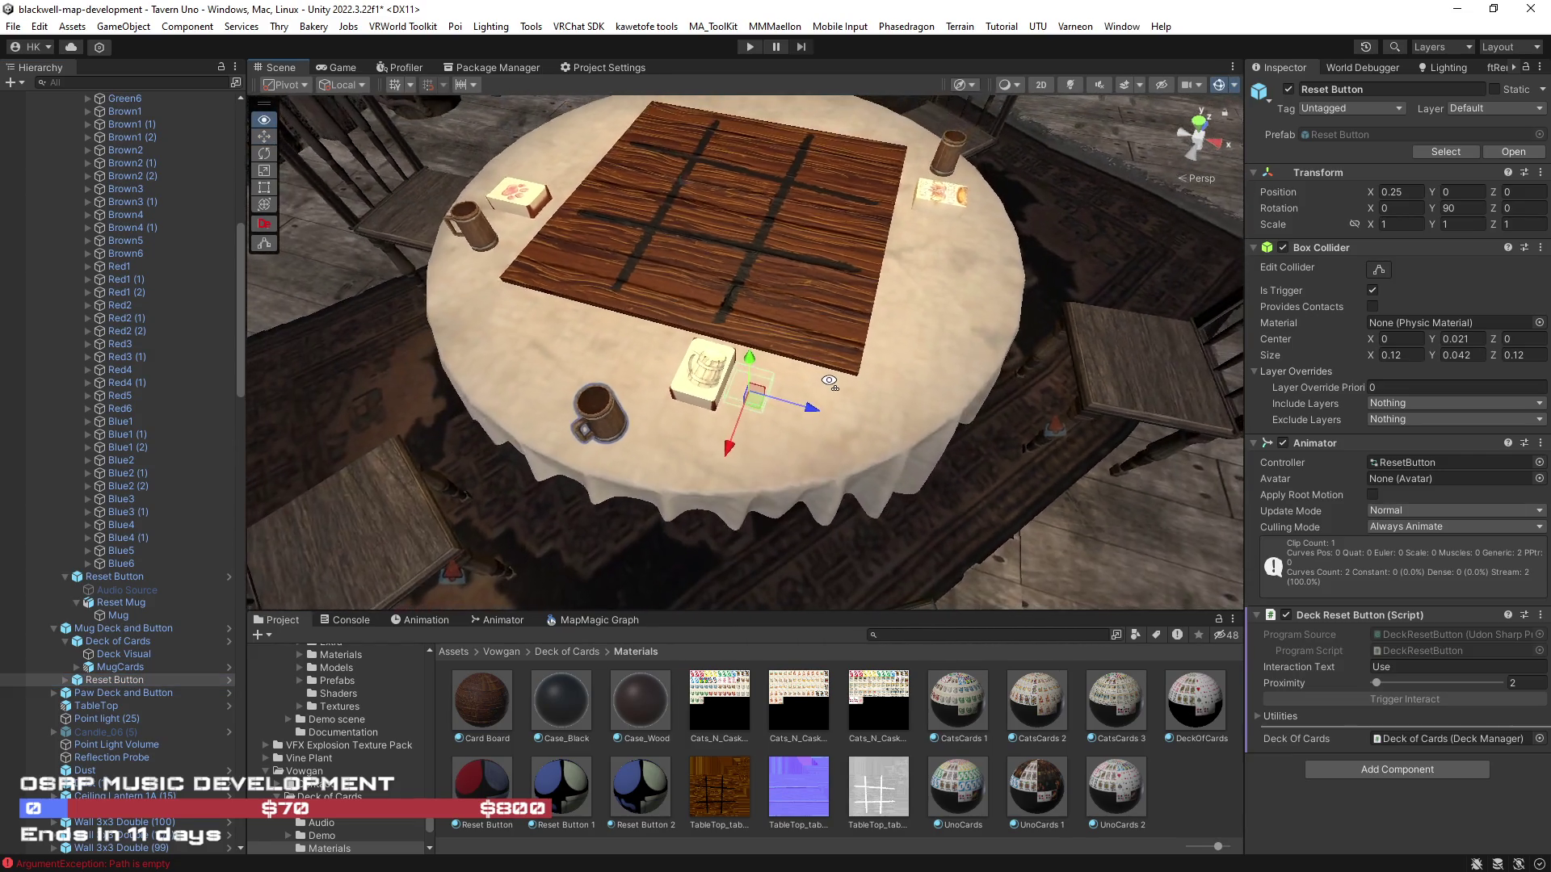
click(66, 680)
click(106, 706)
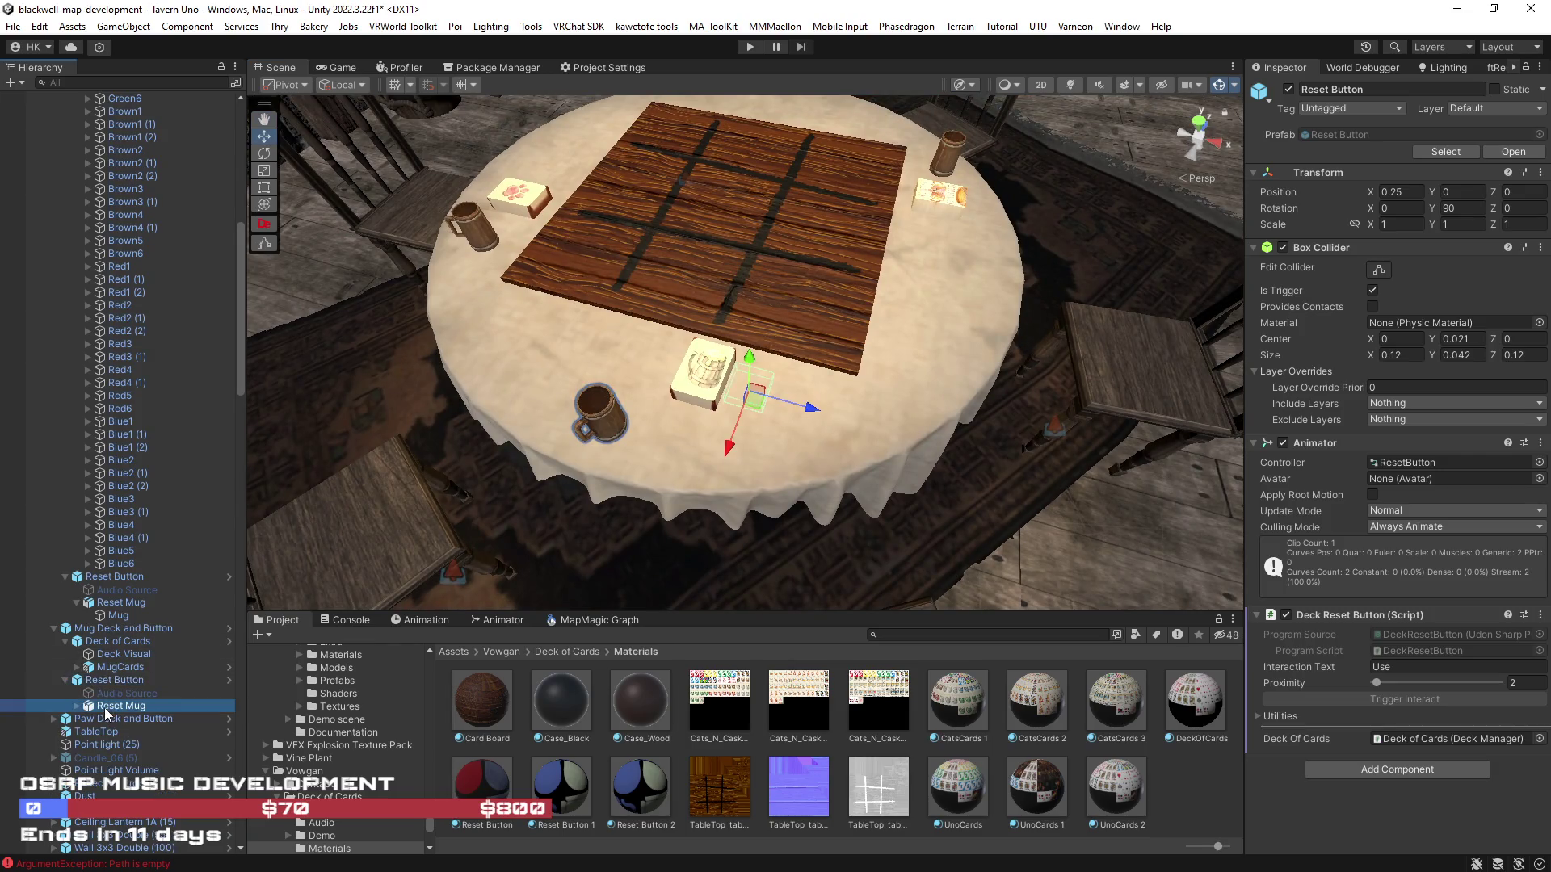
click(1409, 192)
text(0)
key(Tab)
key(Tab)
key(BackSpace)
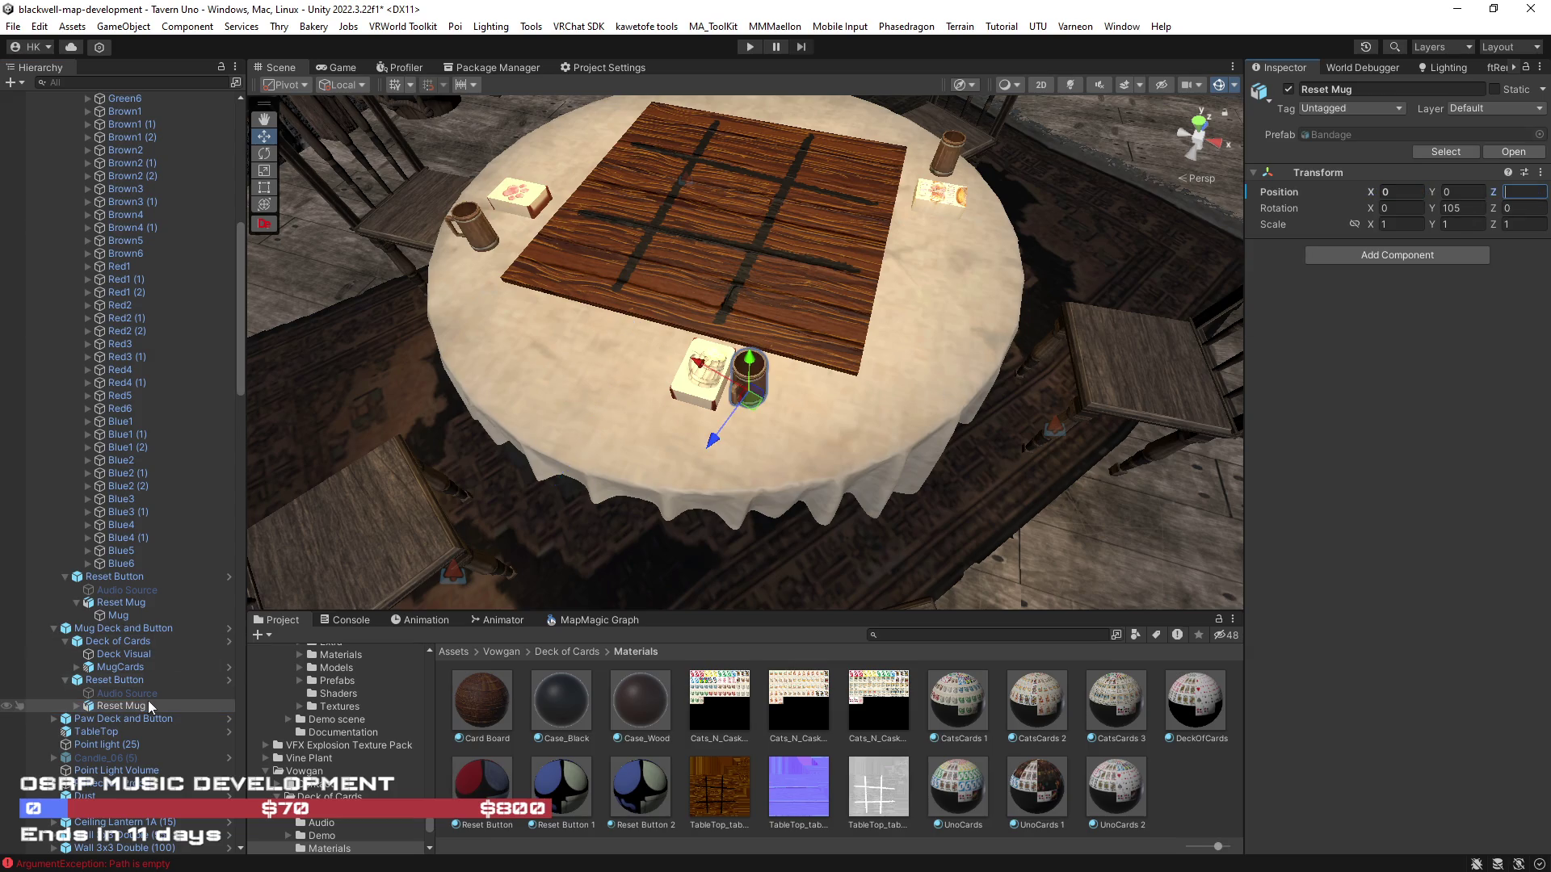
Move the Reset Button to X -0.179, Z -0.237 beside the deck
click(112, 680)
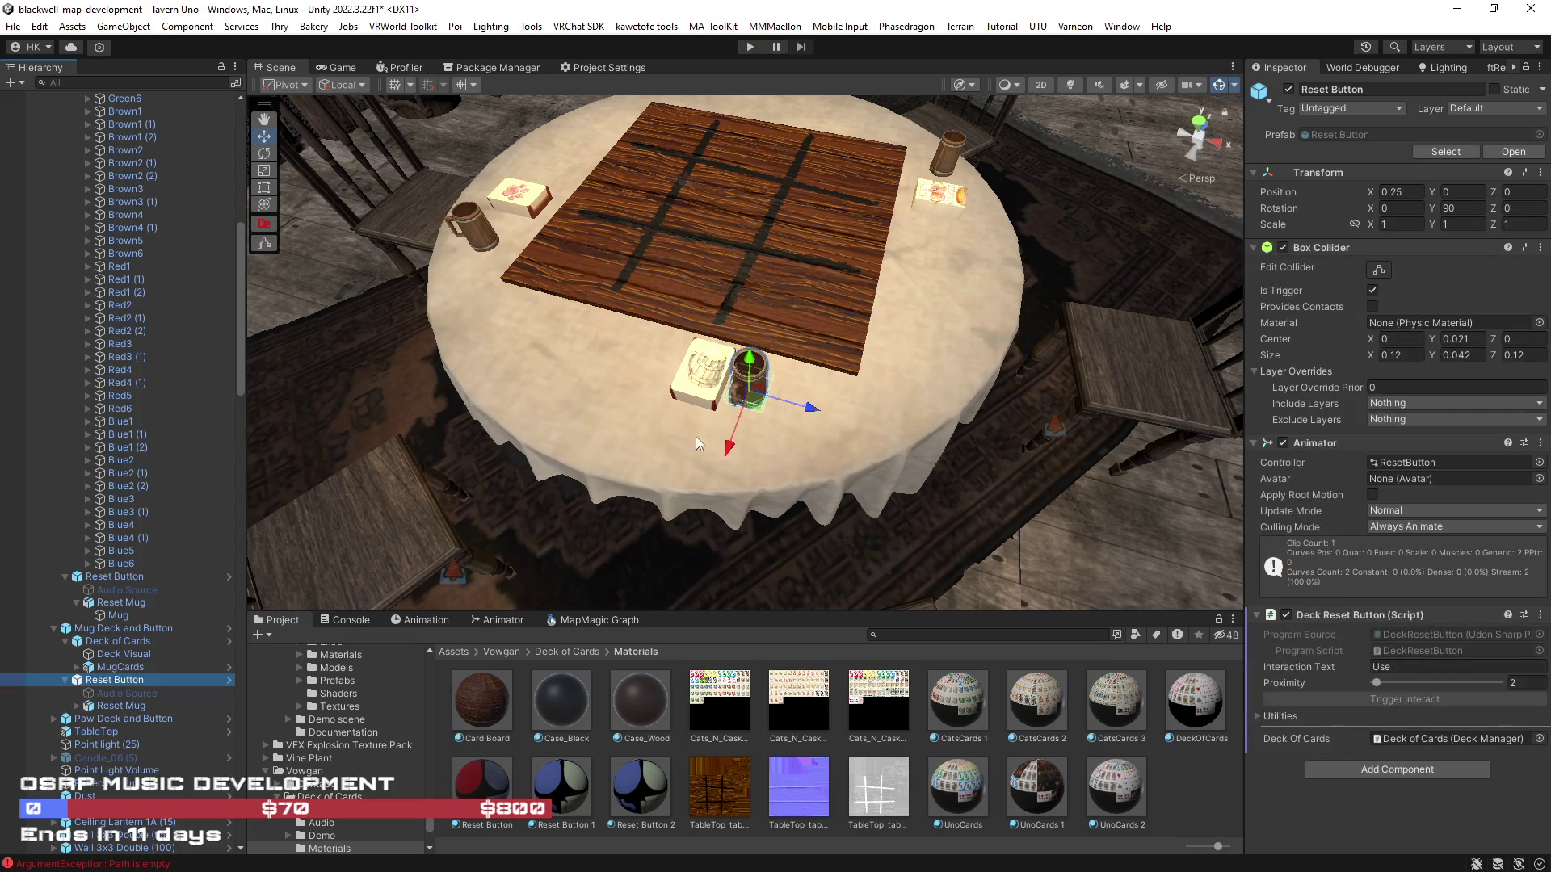
mouse_move(751, 404)
mouse_down()
mouse_move(598, 452)
mouse_move(591, 434)
mouse_move(993, 475)
mouse_move(807, 385)
mouse_up()
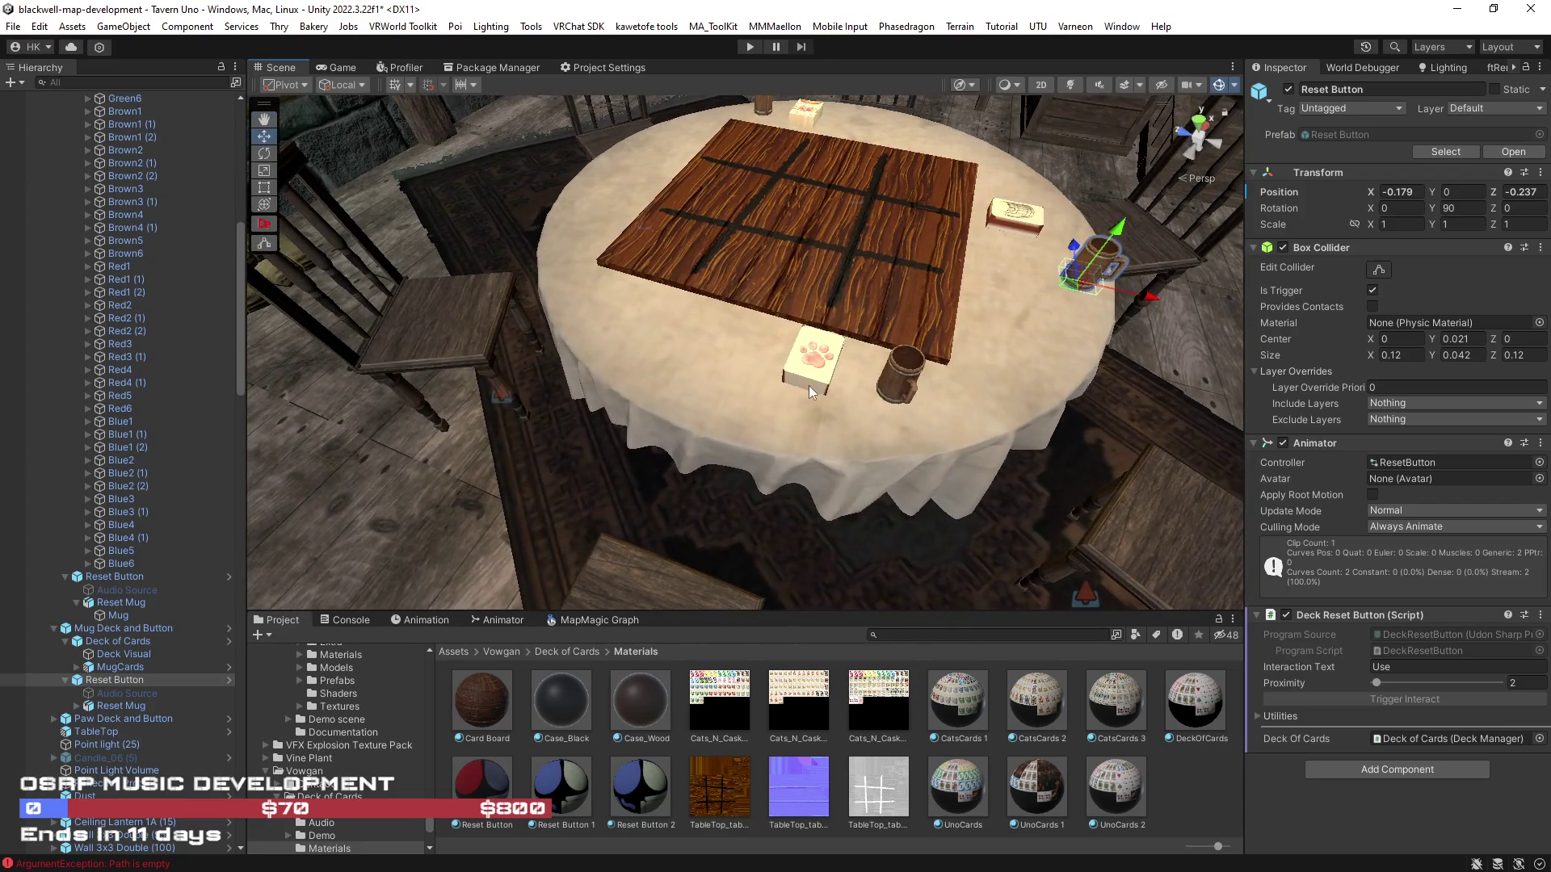
click(807, 385)
click(808, 385)
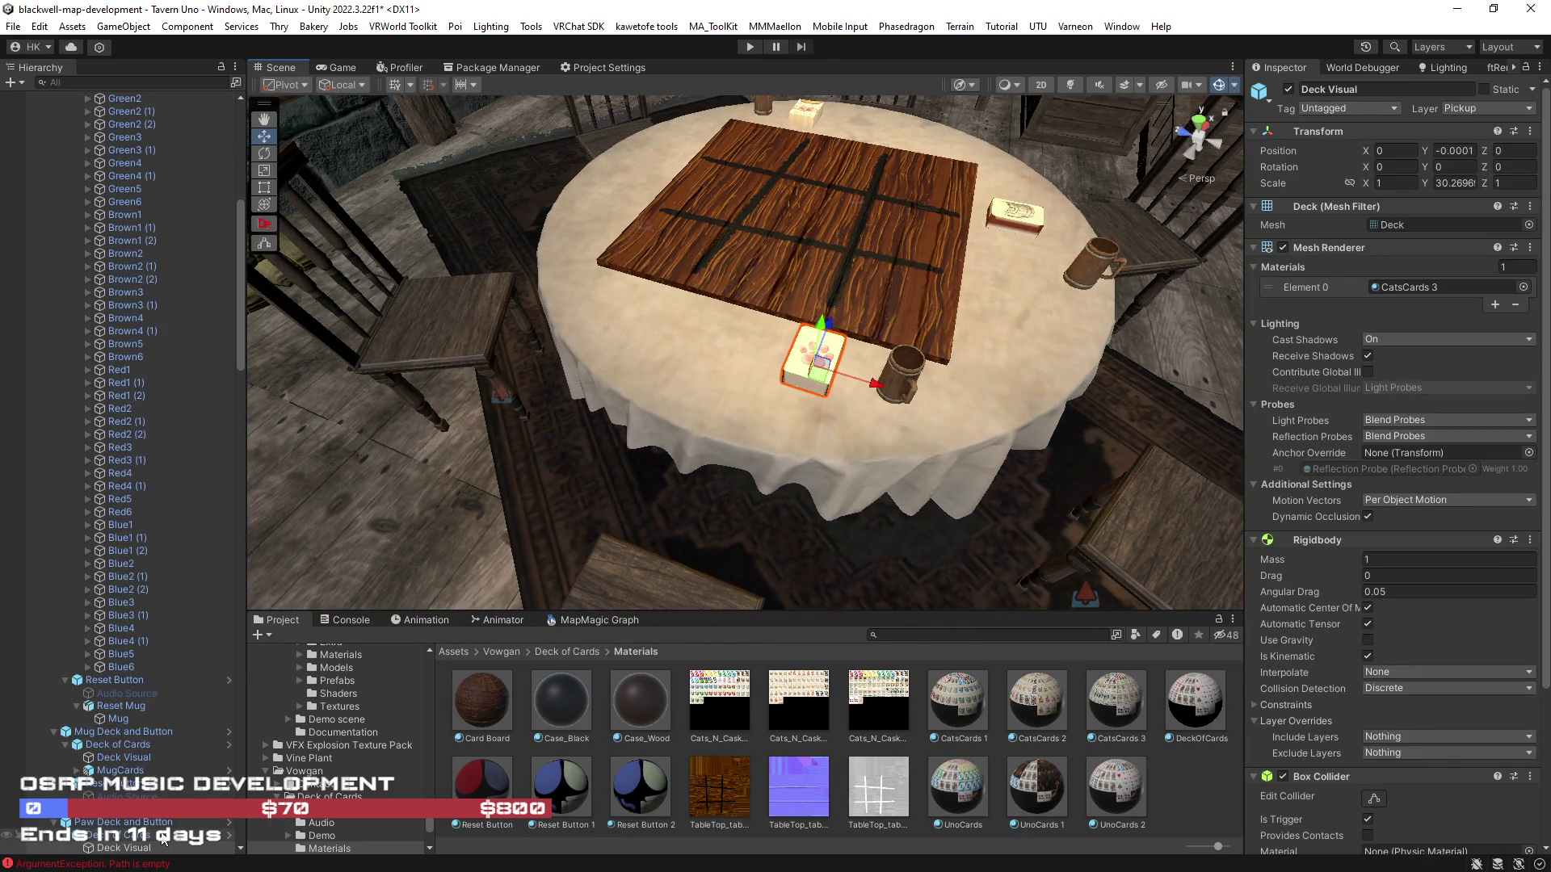
Move the Deck of Cards to X -0.237, Z -0.002 next to its Reset Button
click(815, 364)
drag(814, 363, 750, 357)
mouse_move(785, 405)
mouse_down()
mouse_move(618, 414)
mouse_move(888, 371)
mouse_up()
Select every card object from Green1 down to the last in the Hierarchy
click(121, 563)
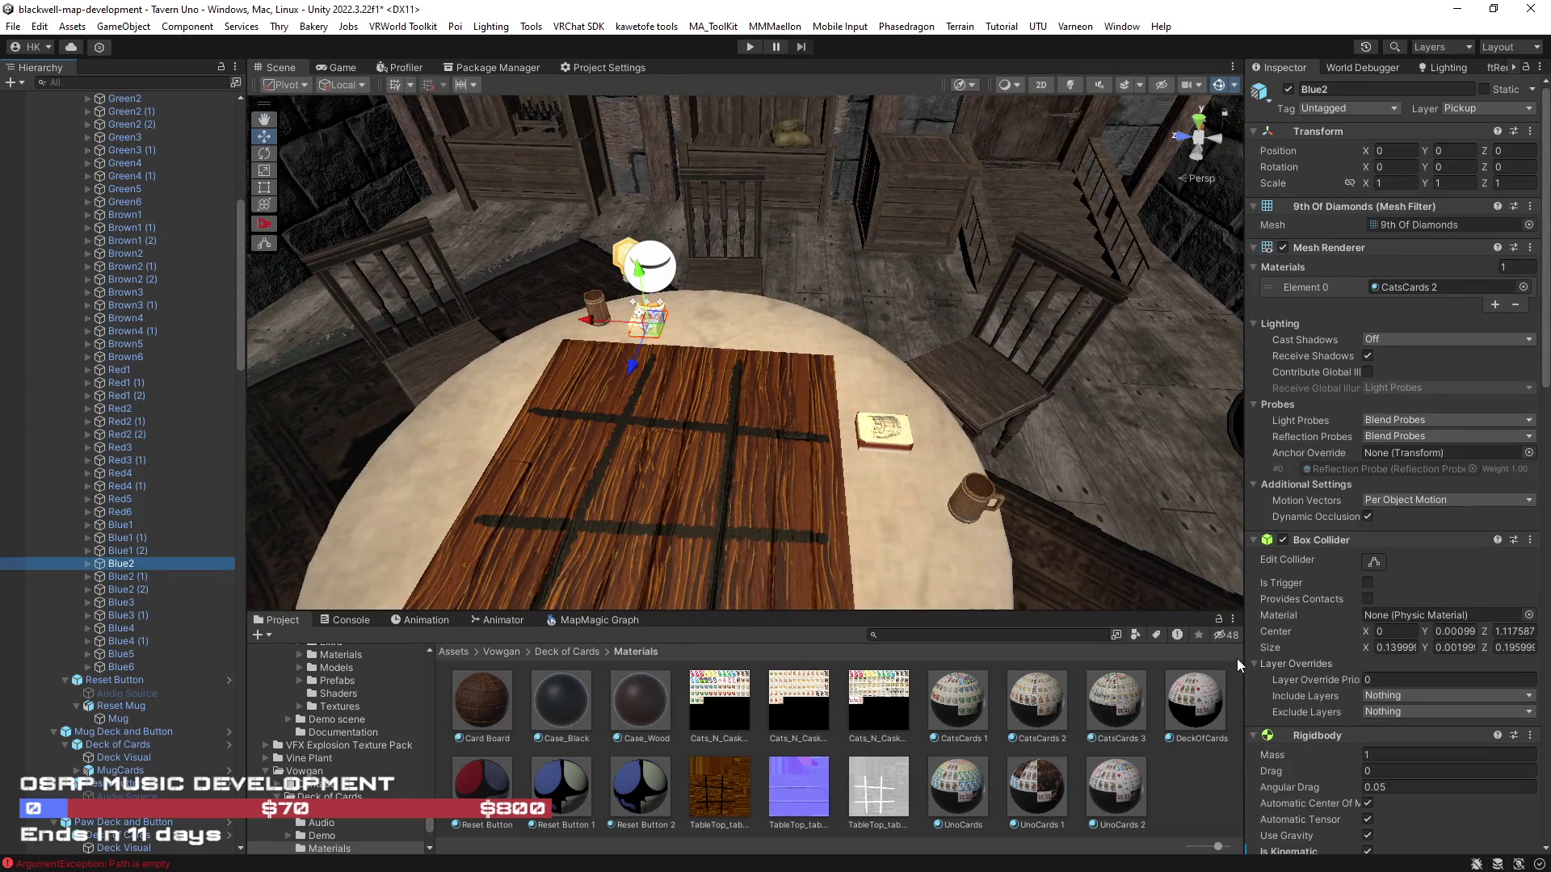
scroll(1344, 652, down, 15)
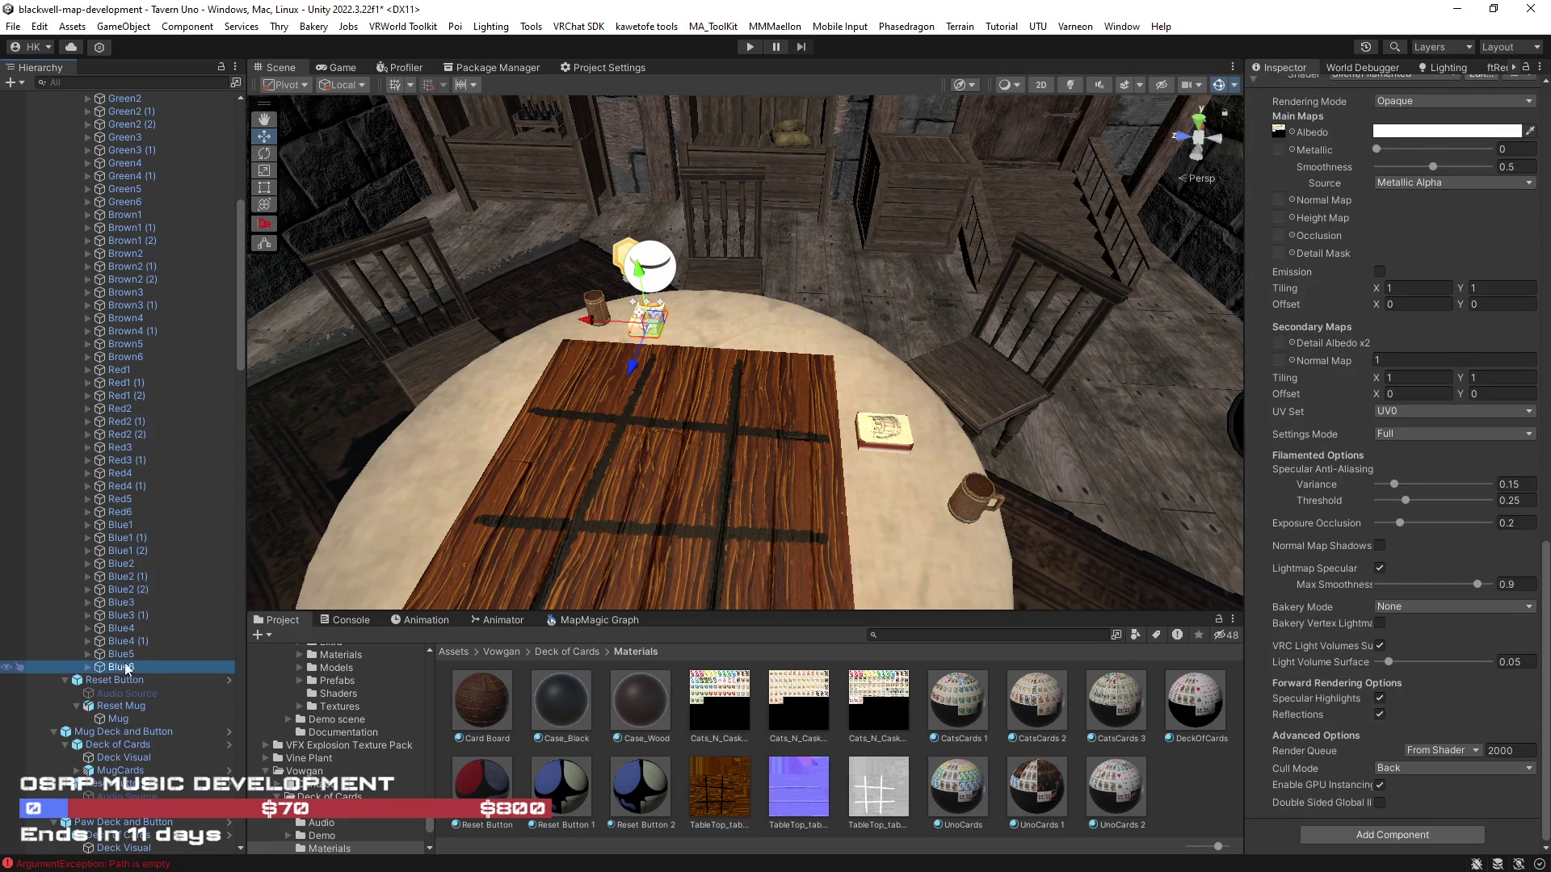
scroll(135, 612, up, 10)
shift+click(134, 526)
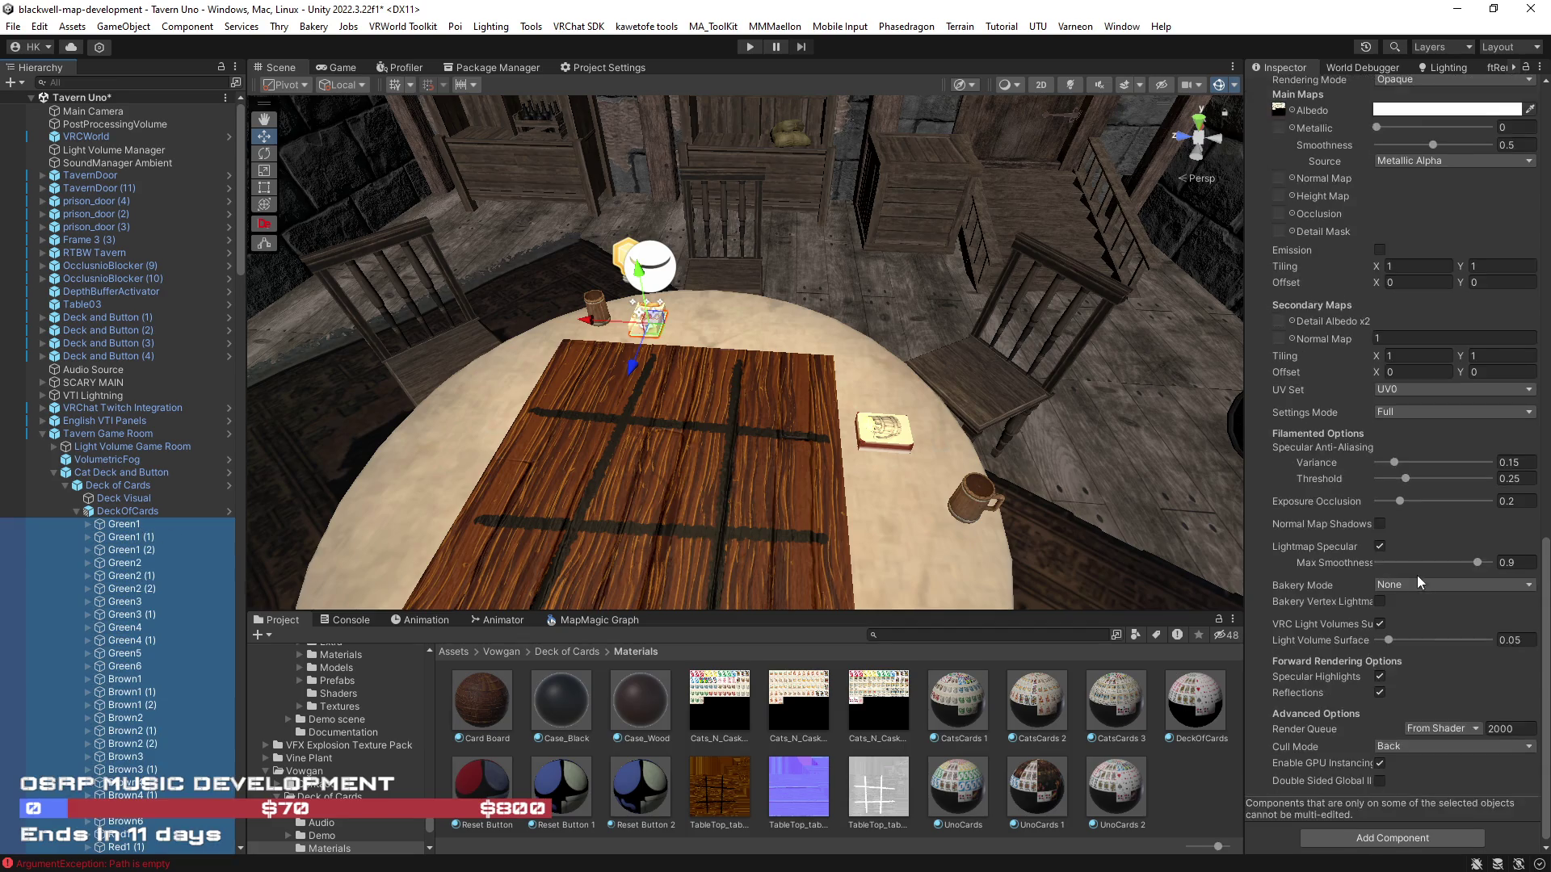
Add a LightSync component, found by searching 'sync', to all selected card objects
scroll(1414, 569, up, 3)
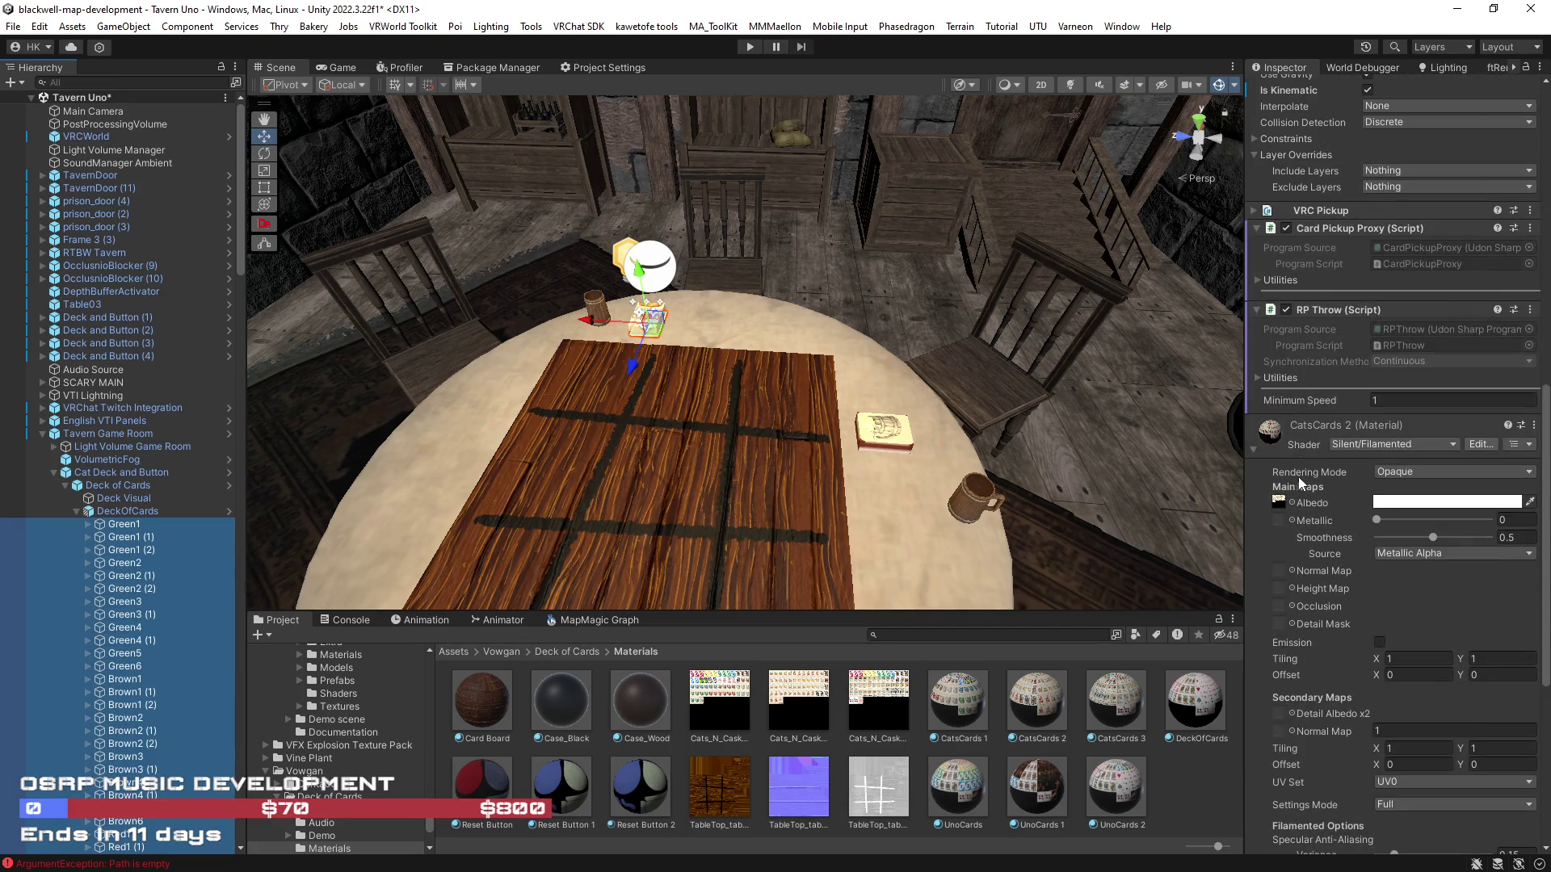
click(1254, 449)
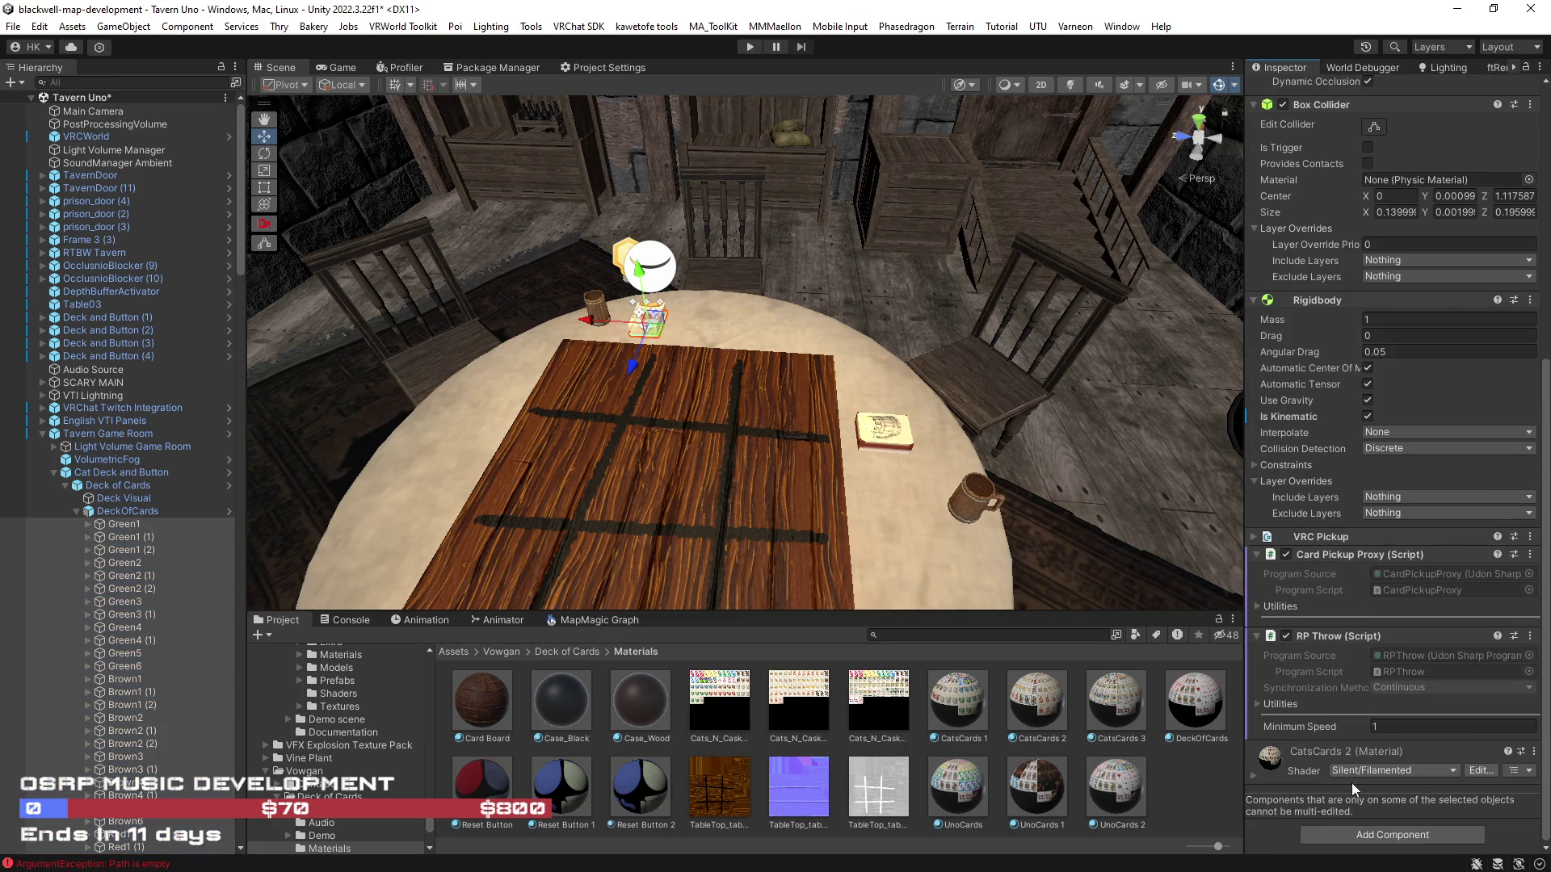
click(1368, 837)
text(sync)
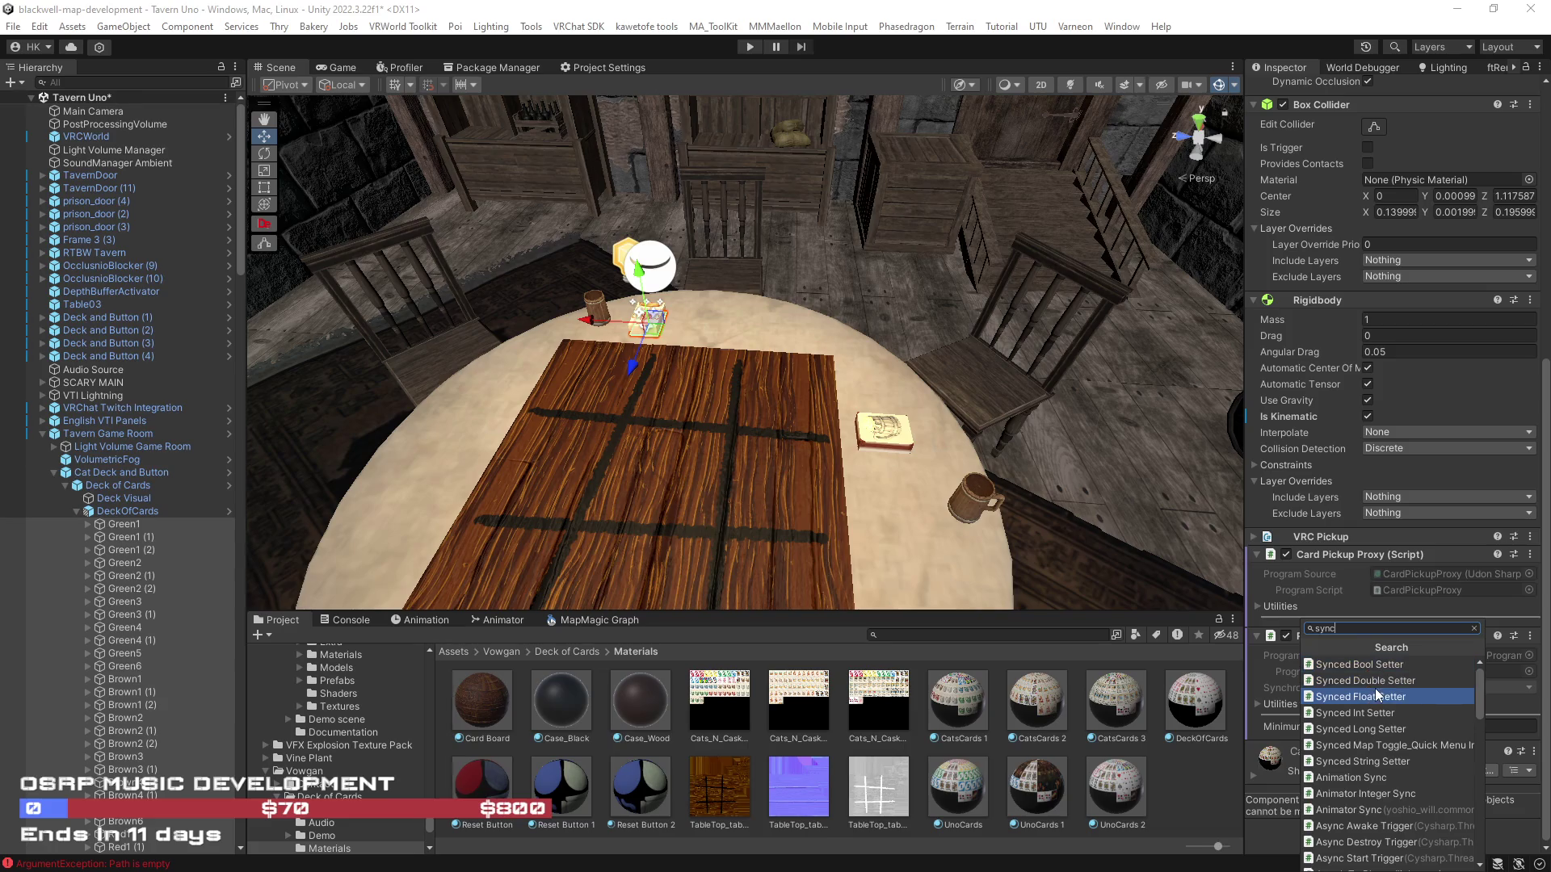
scroll(1377, 702, down, 10)
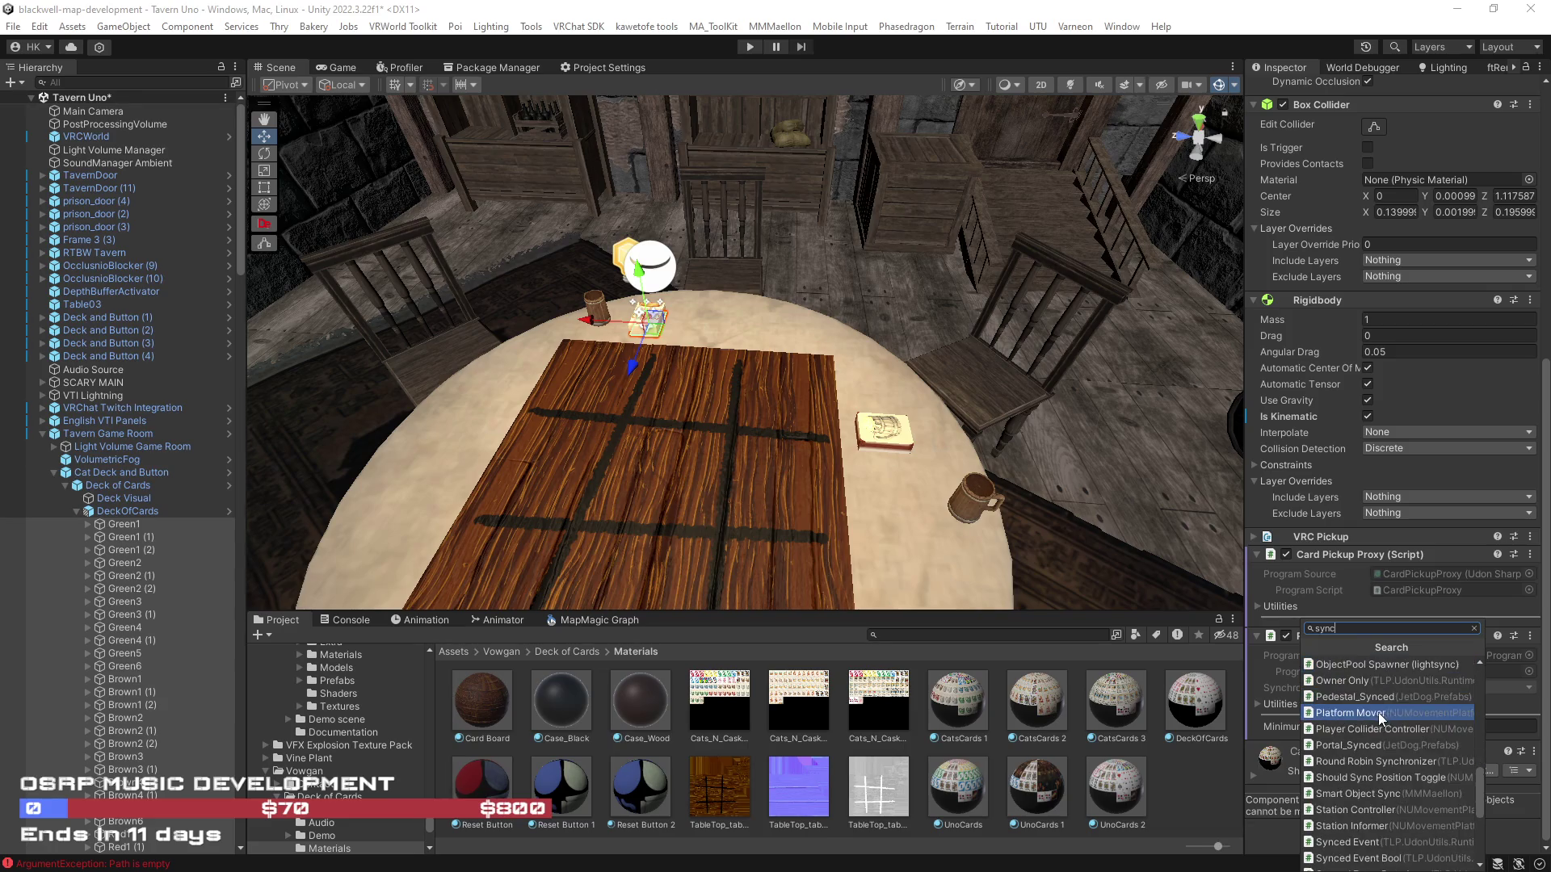
scroll(1380, 717, down, 5)
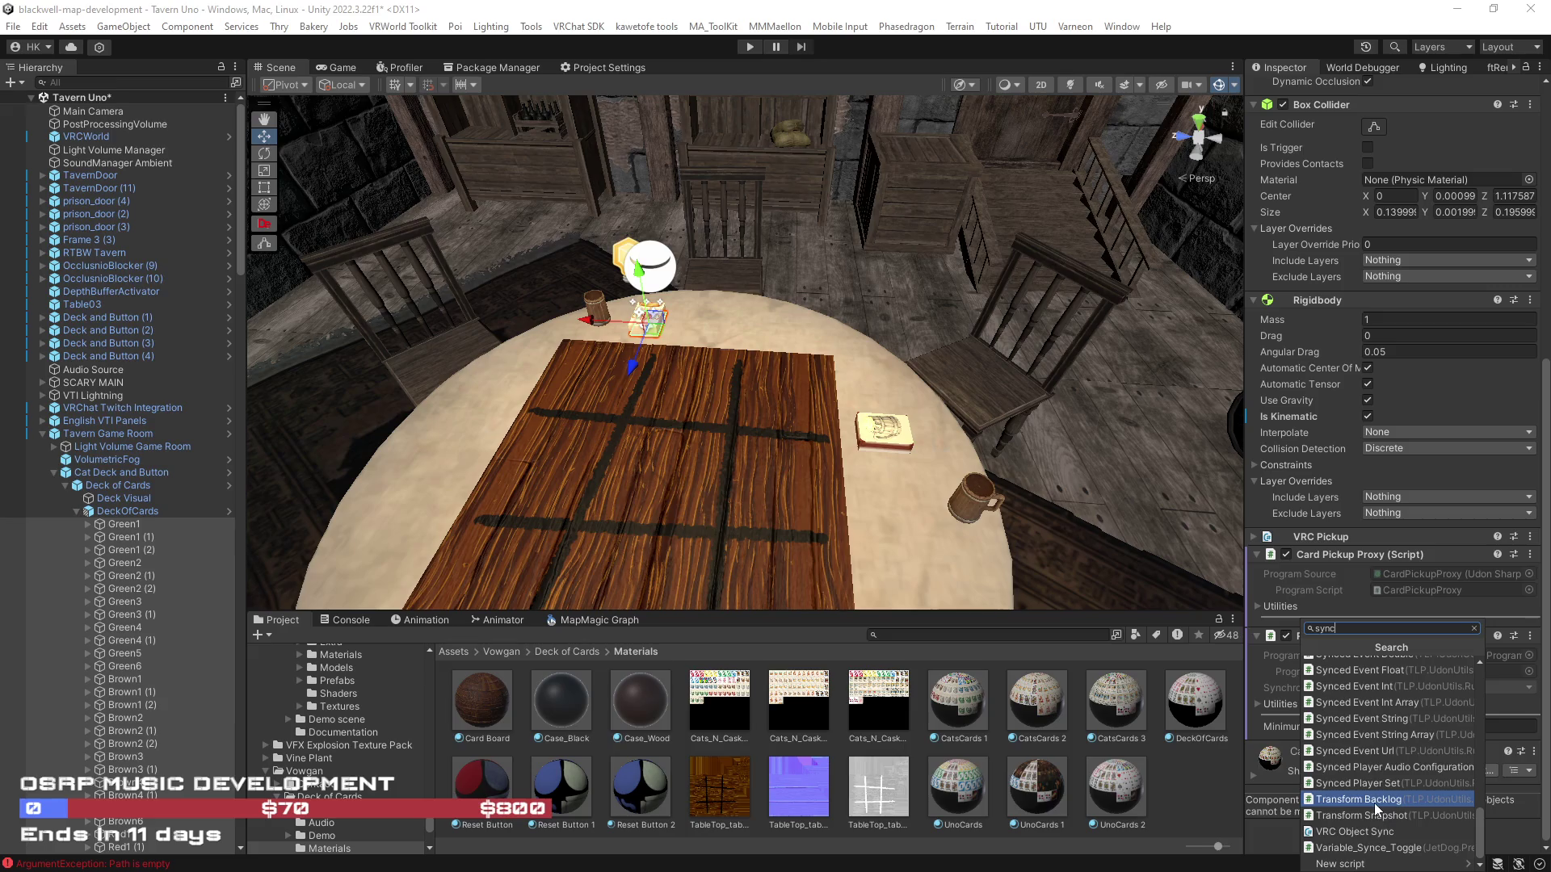
scroll(1381, 848, up, 5)
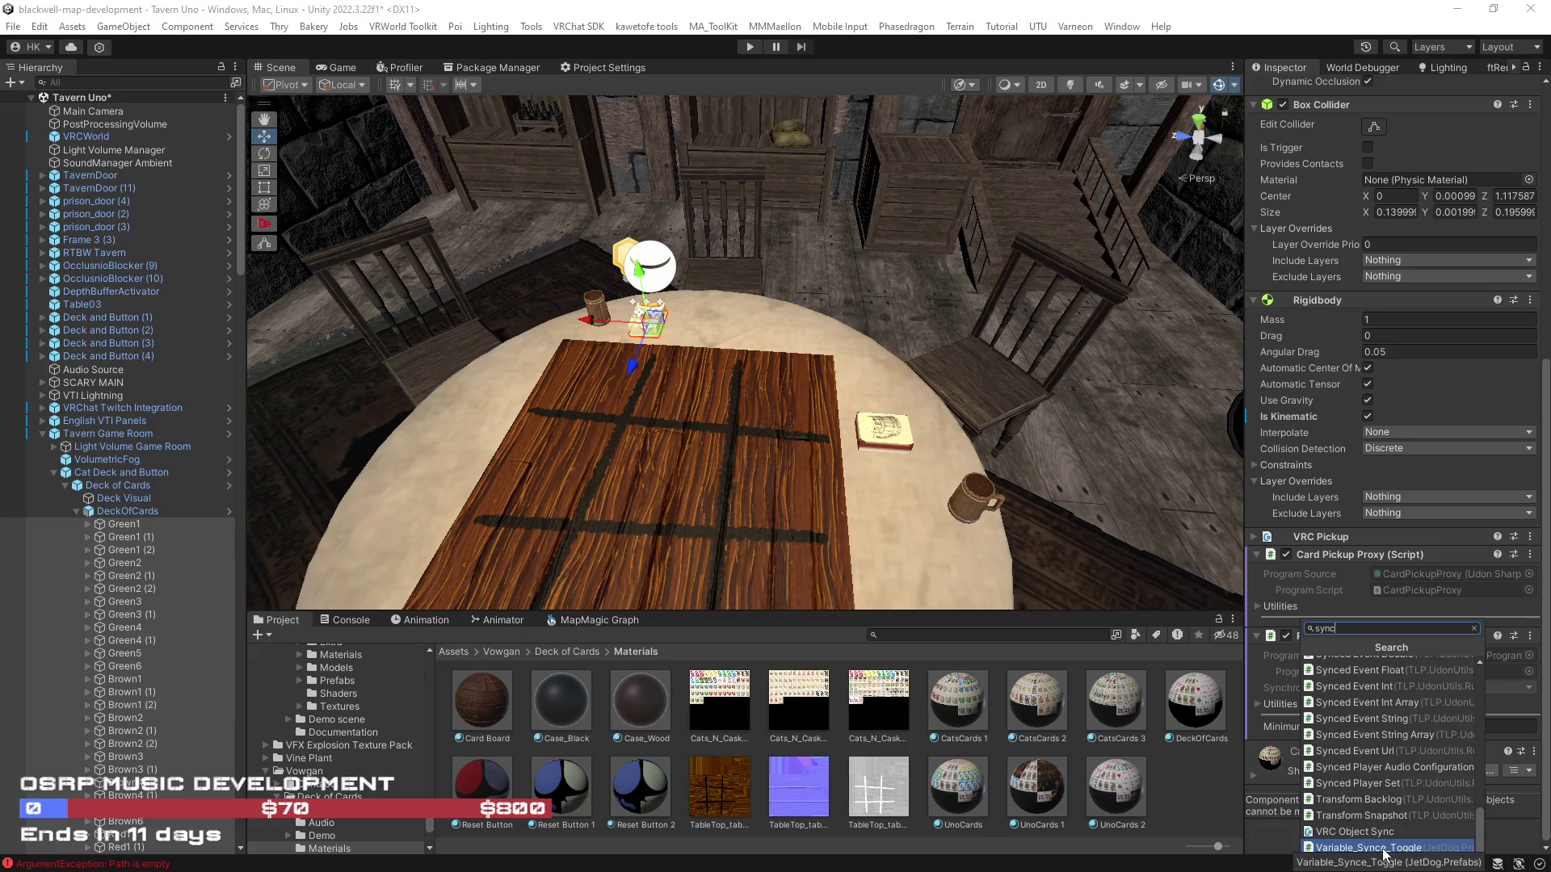
scroll(1373, 823, up, 4)
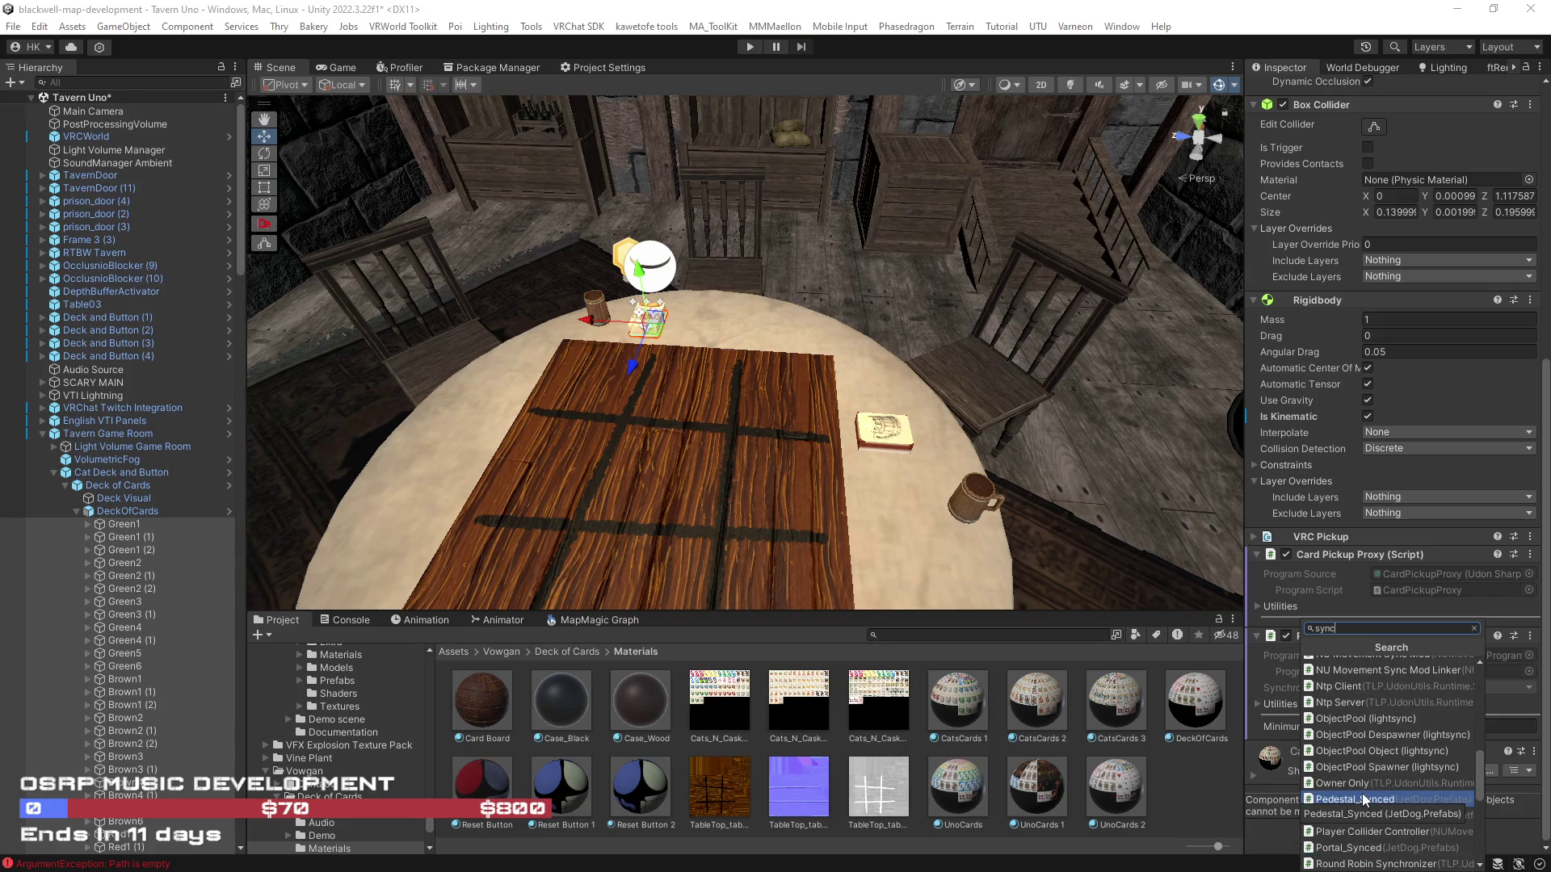
scroll(1363, 800, up, 3)
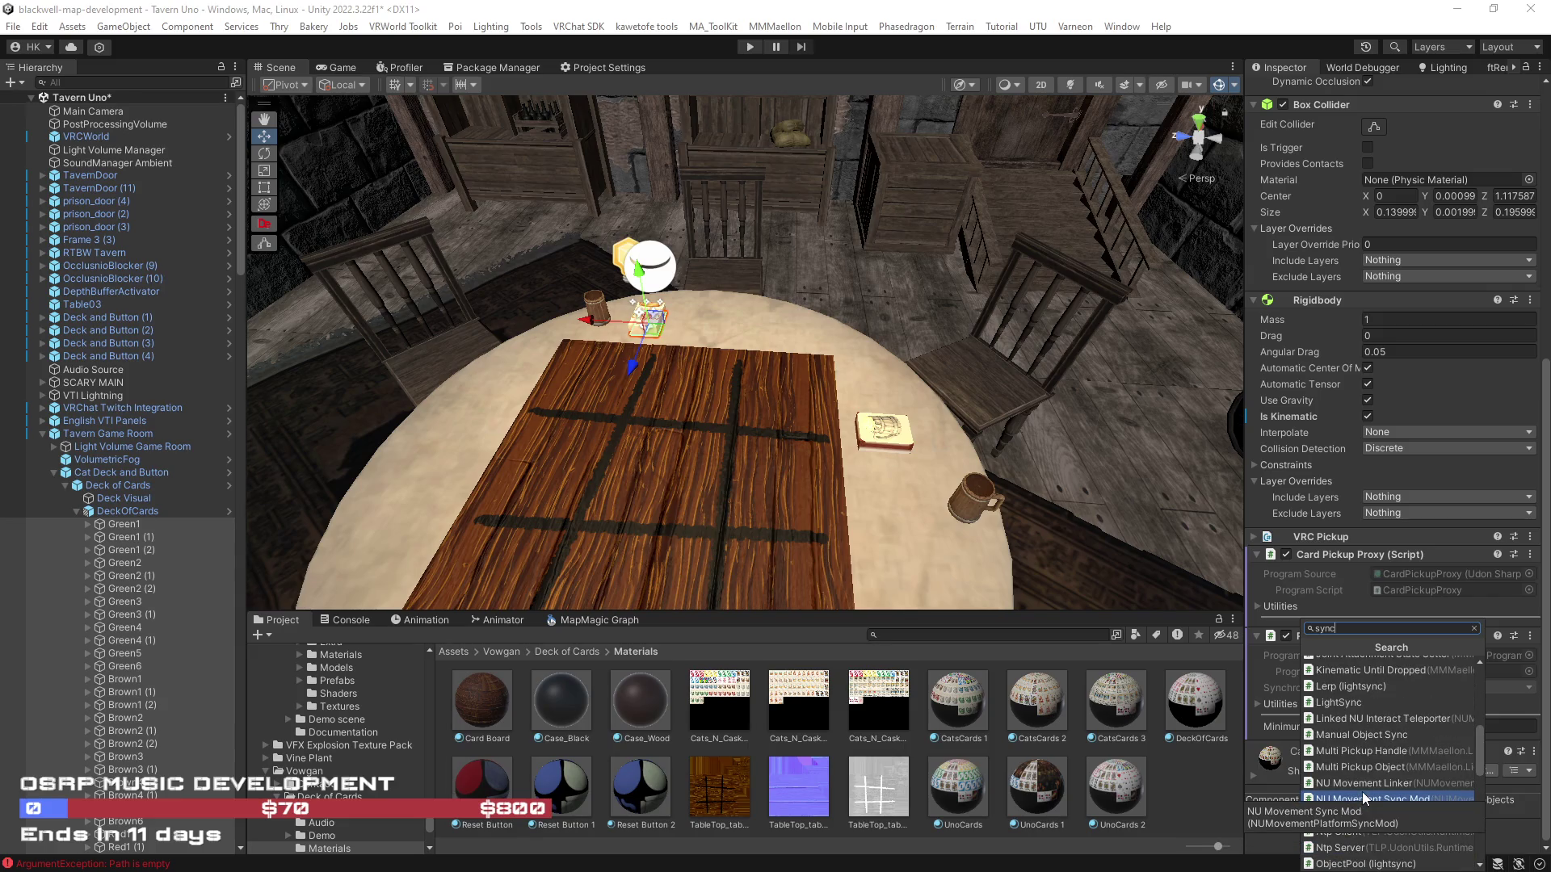
scroll(1361, 792, up, 2)
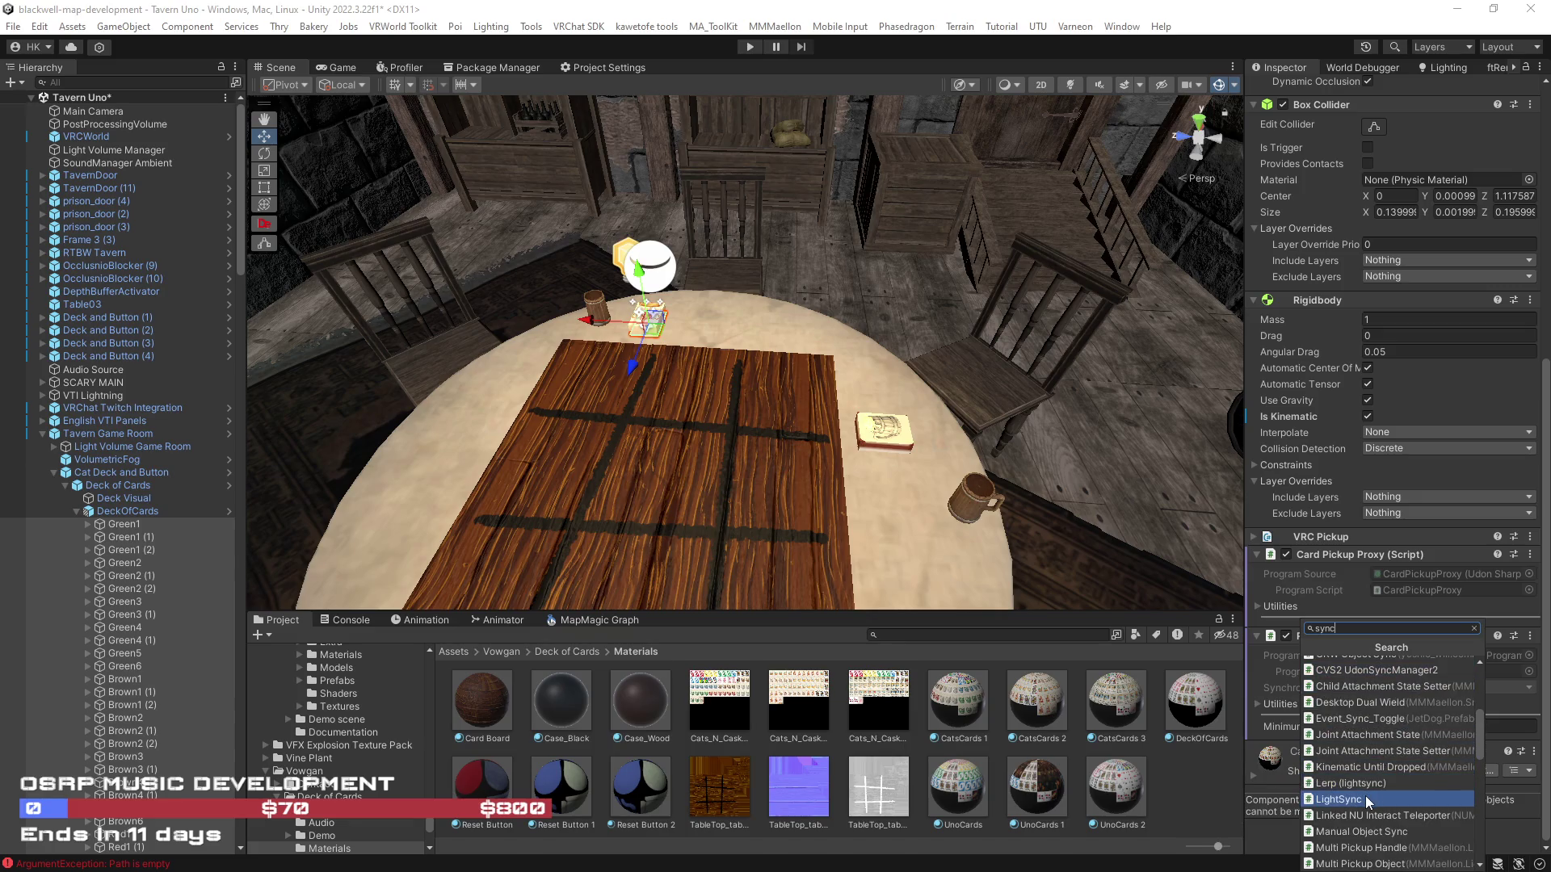
click(1389, 798)
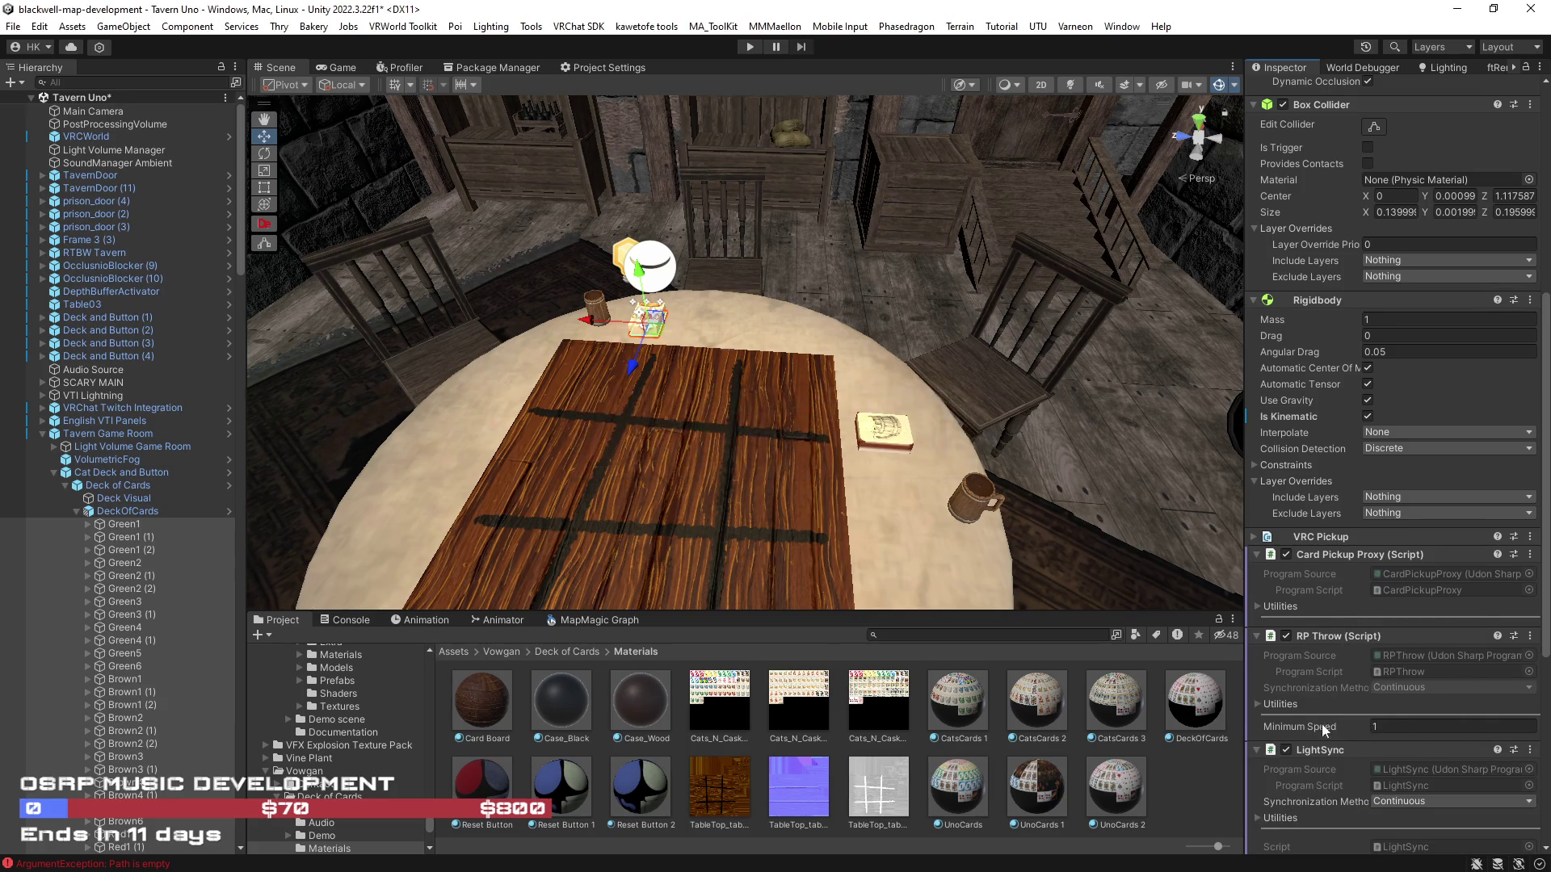
Review the cards' LightSync settings, then enter play mode with Ctrl+P
scroll(1377, 721, down, 4)
scroll(1382, 719, down, 4)
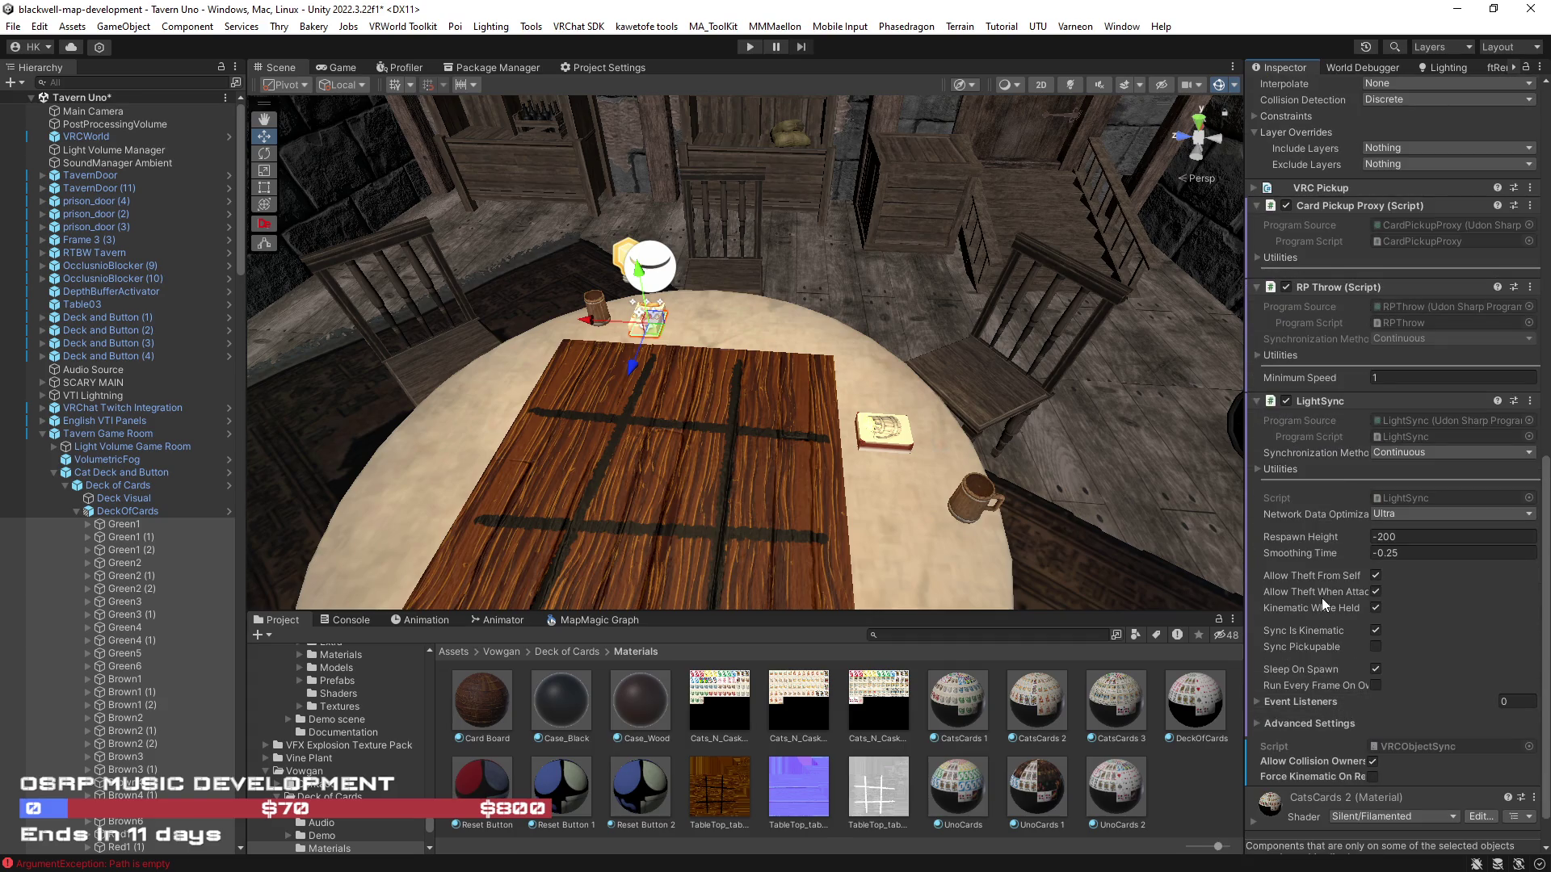
scroll(1316, 602, down, 2)
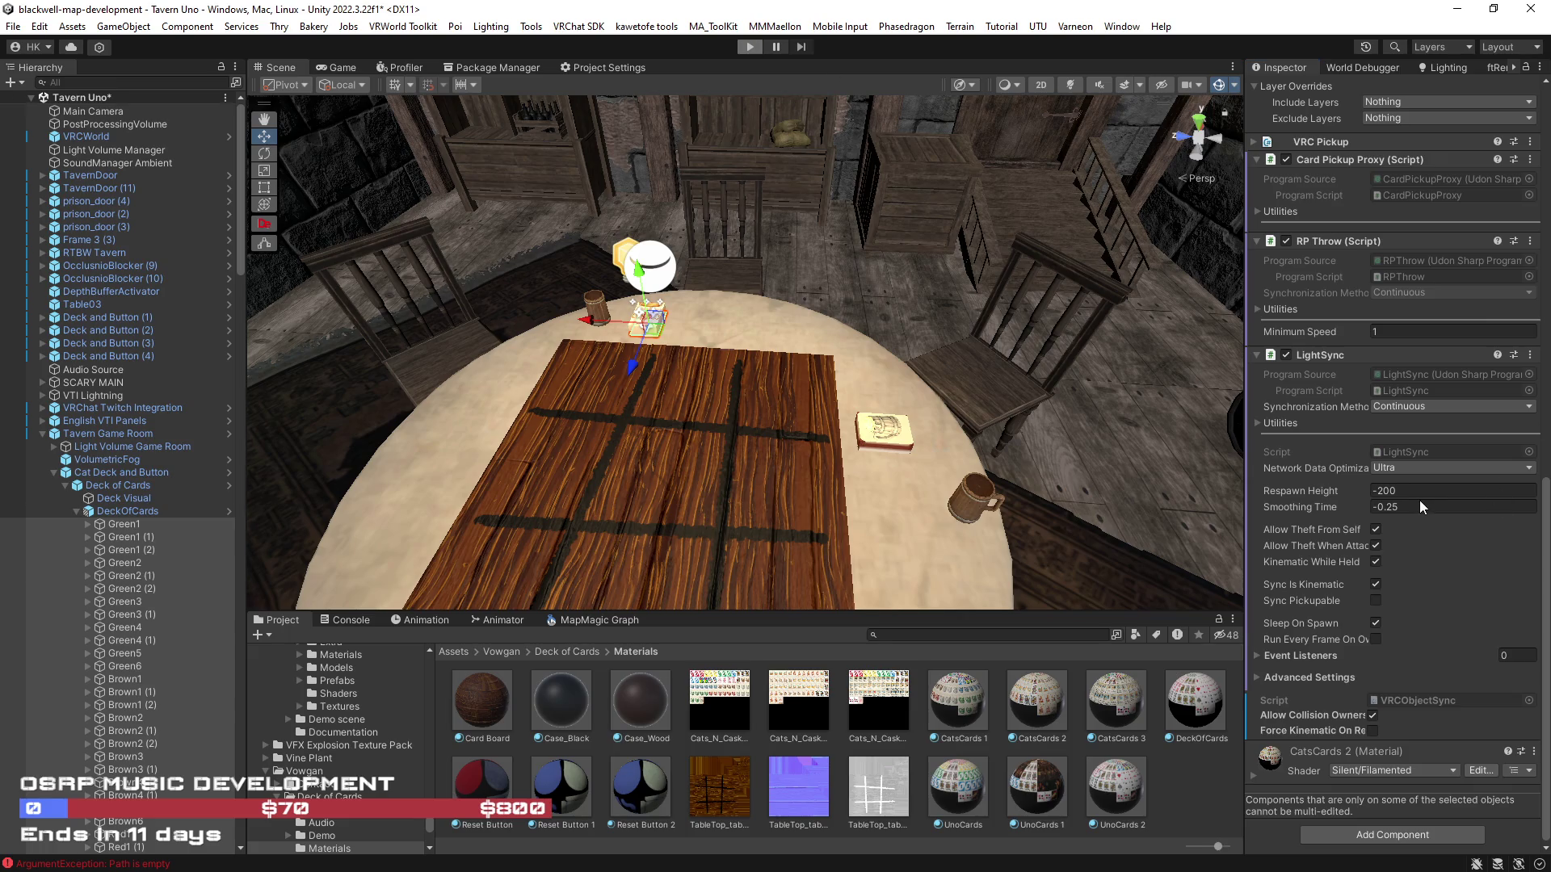
key(ctrl+p)
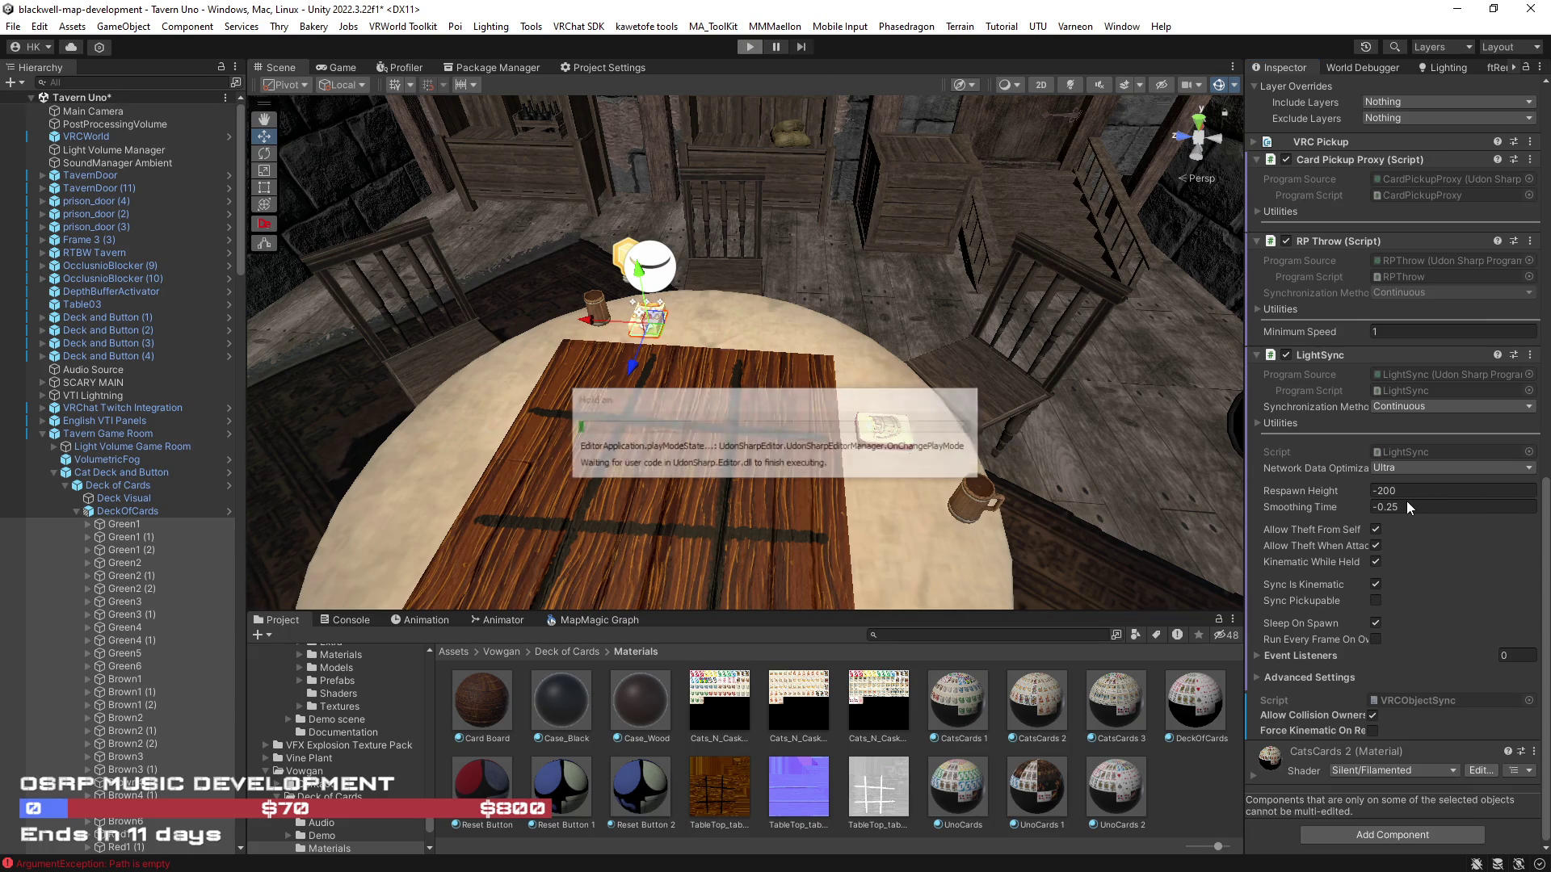
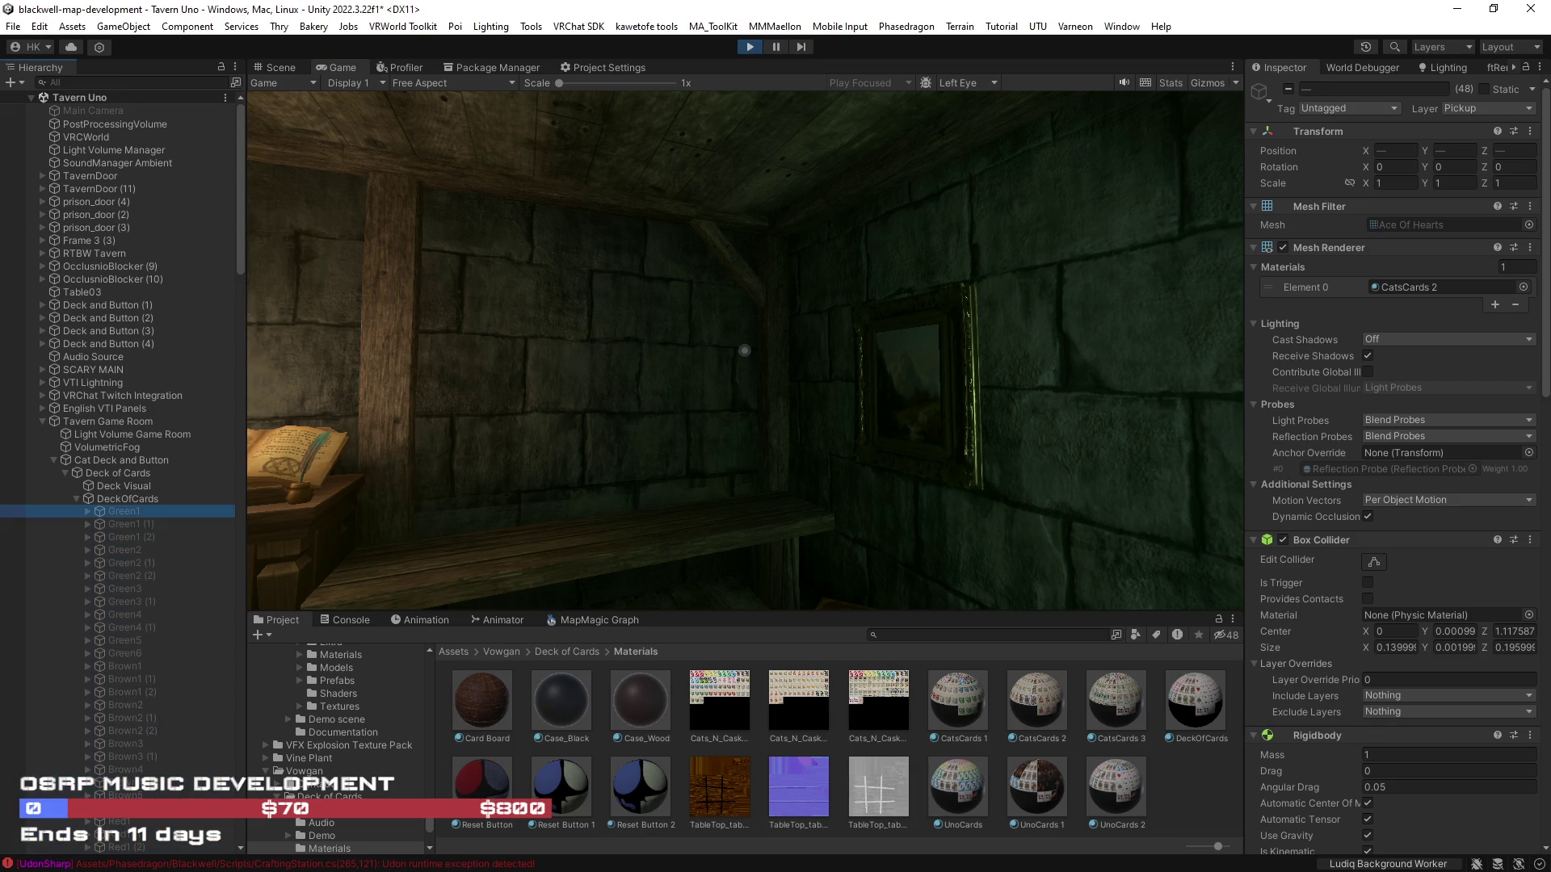
Walk the player through the corridor and tavern to the card table in the card room
click(560, 533)
key(w)
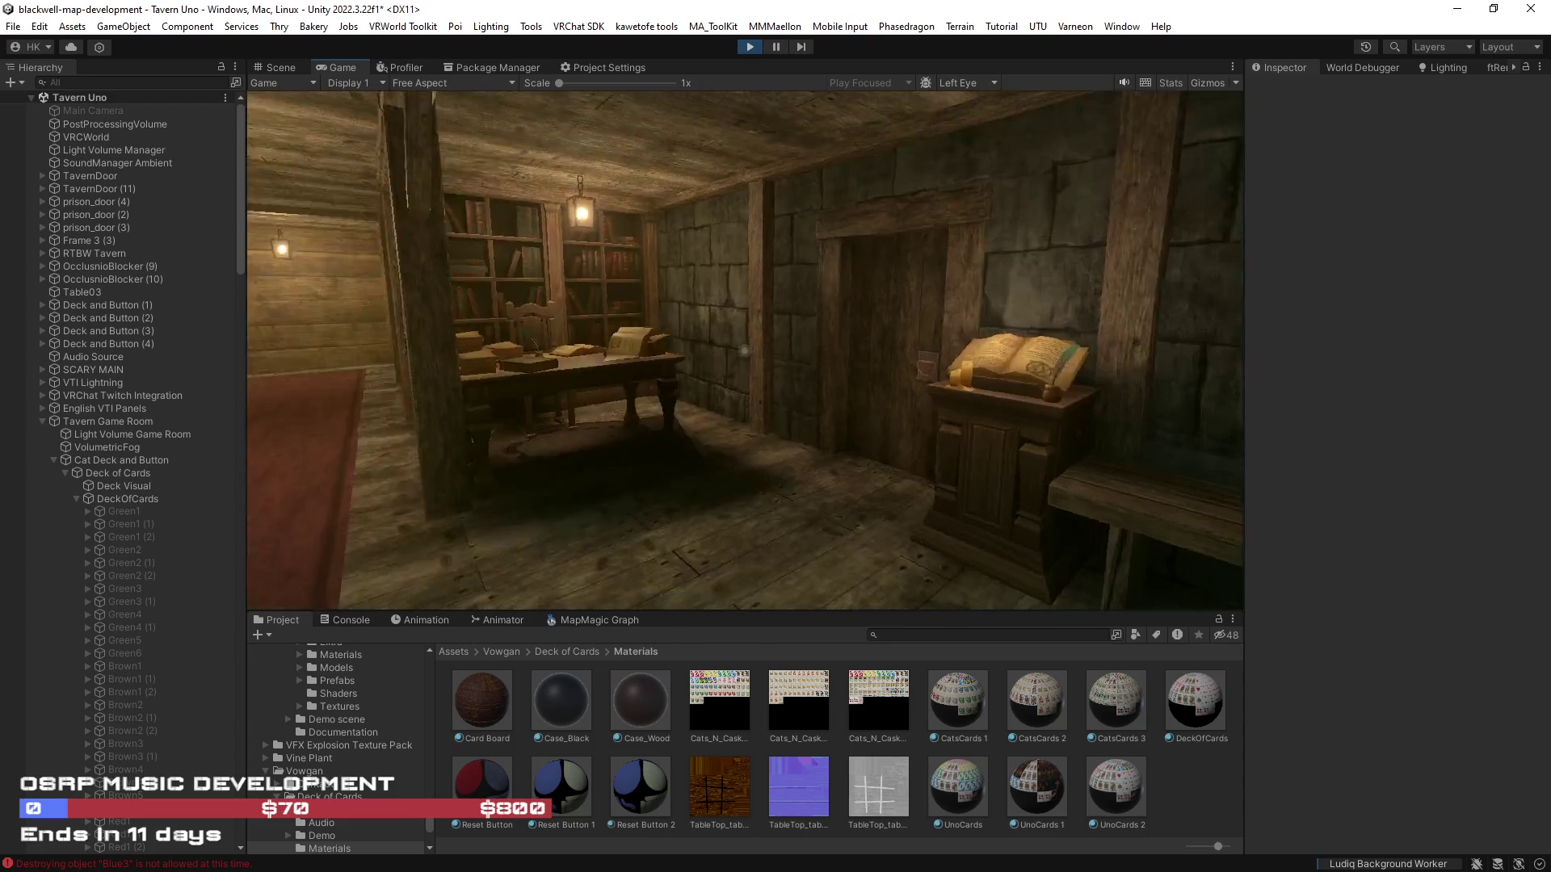
key(w)
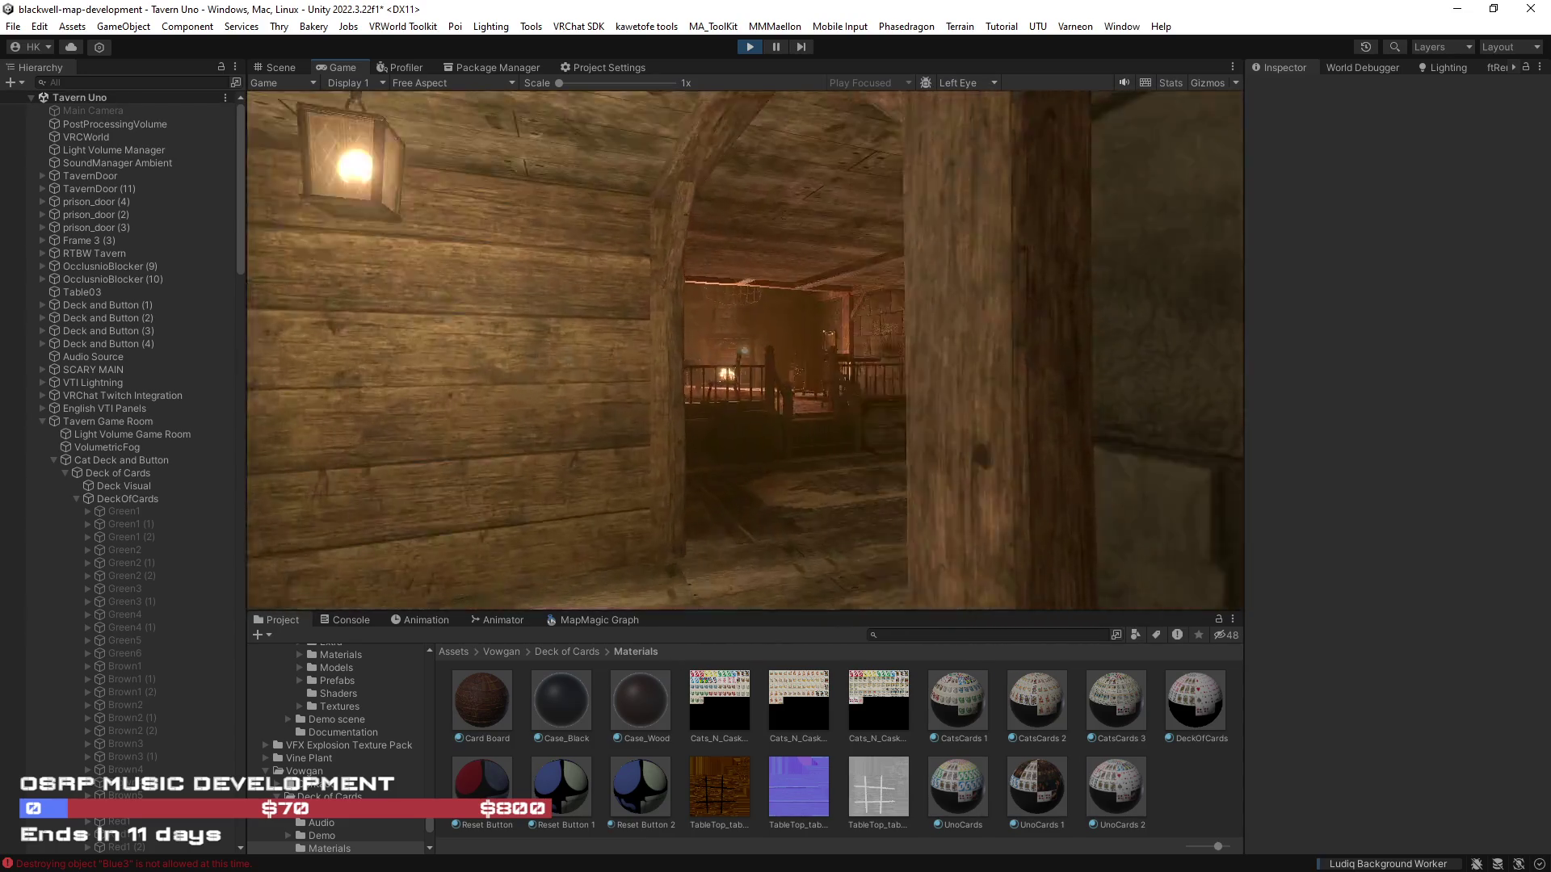
key(w)
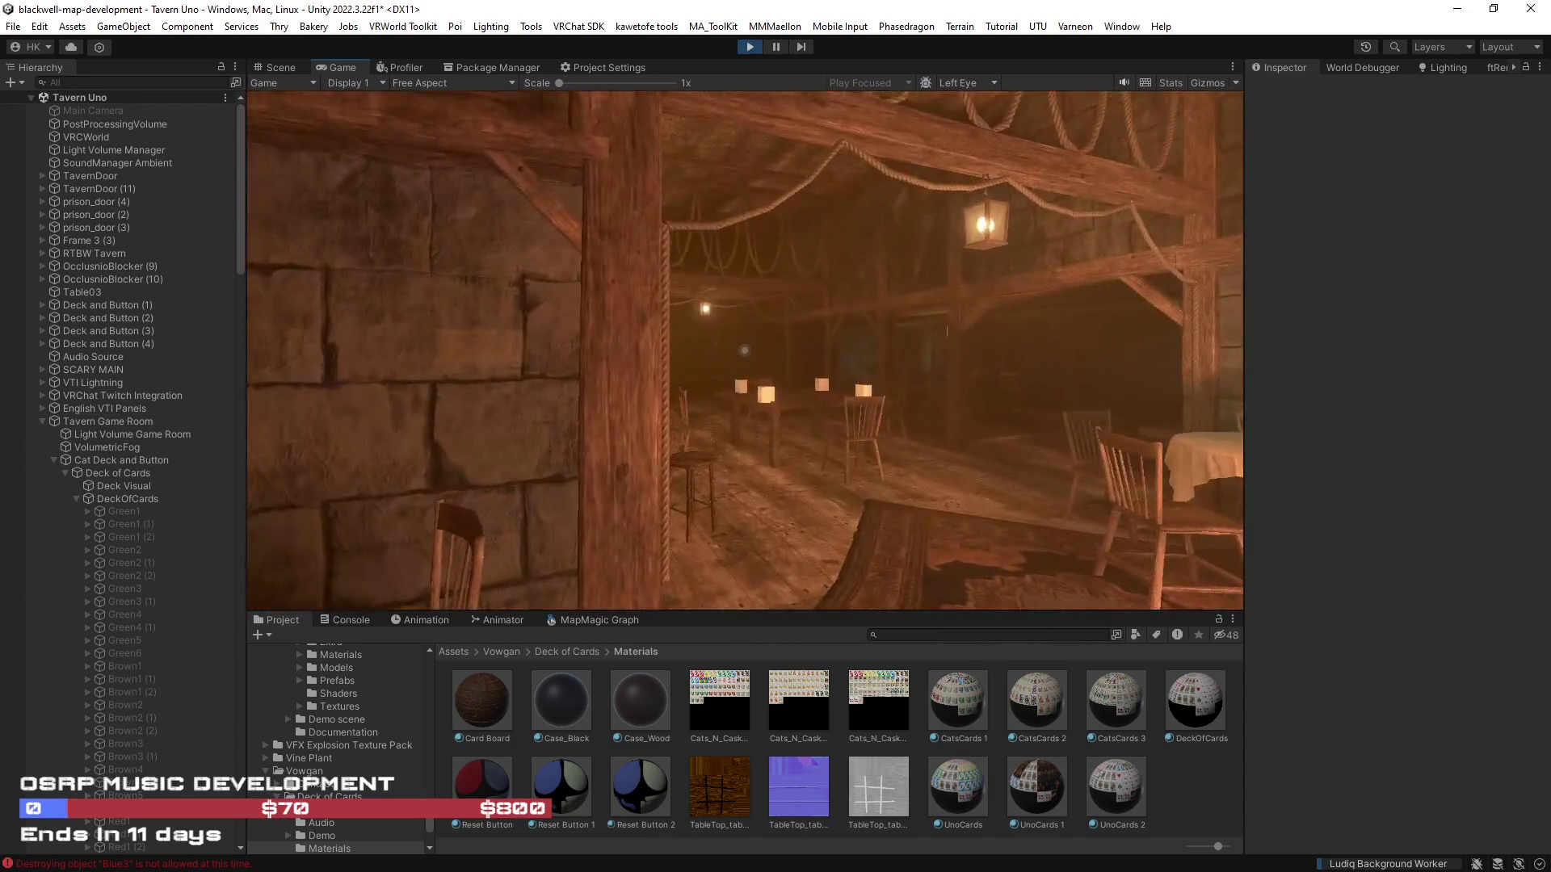
key(w)
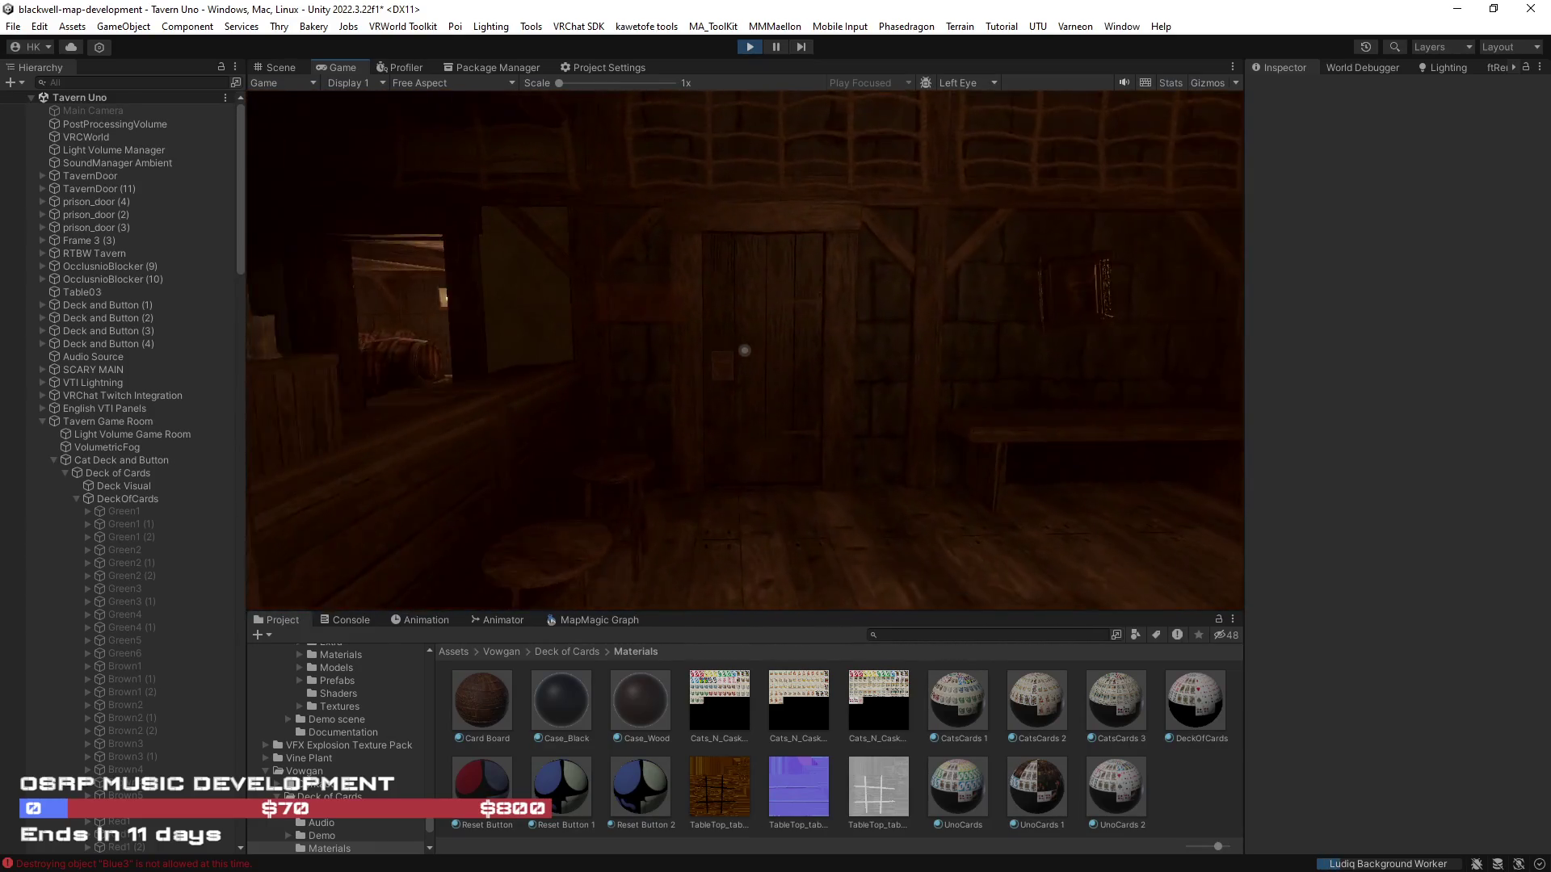
key(w)
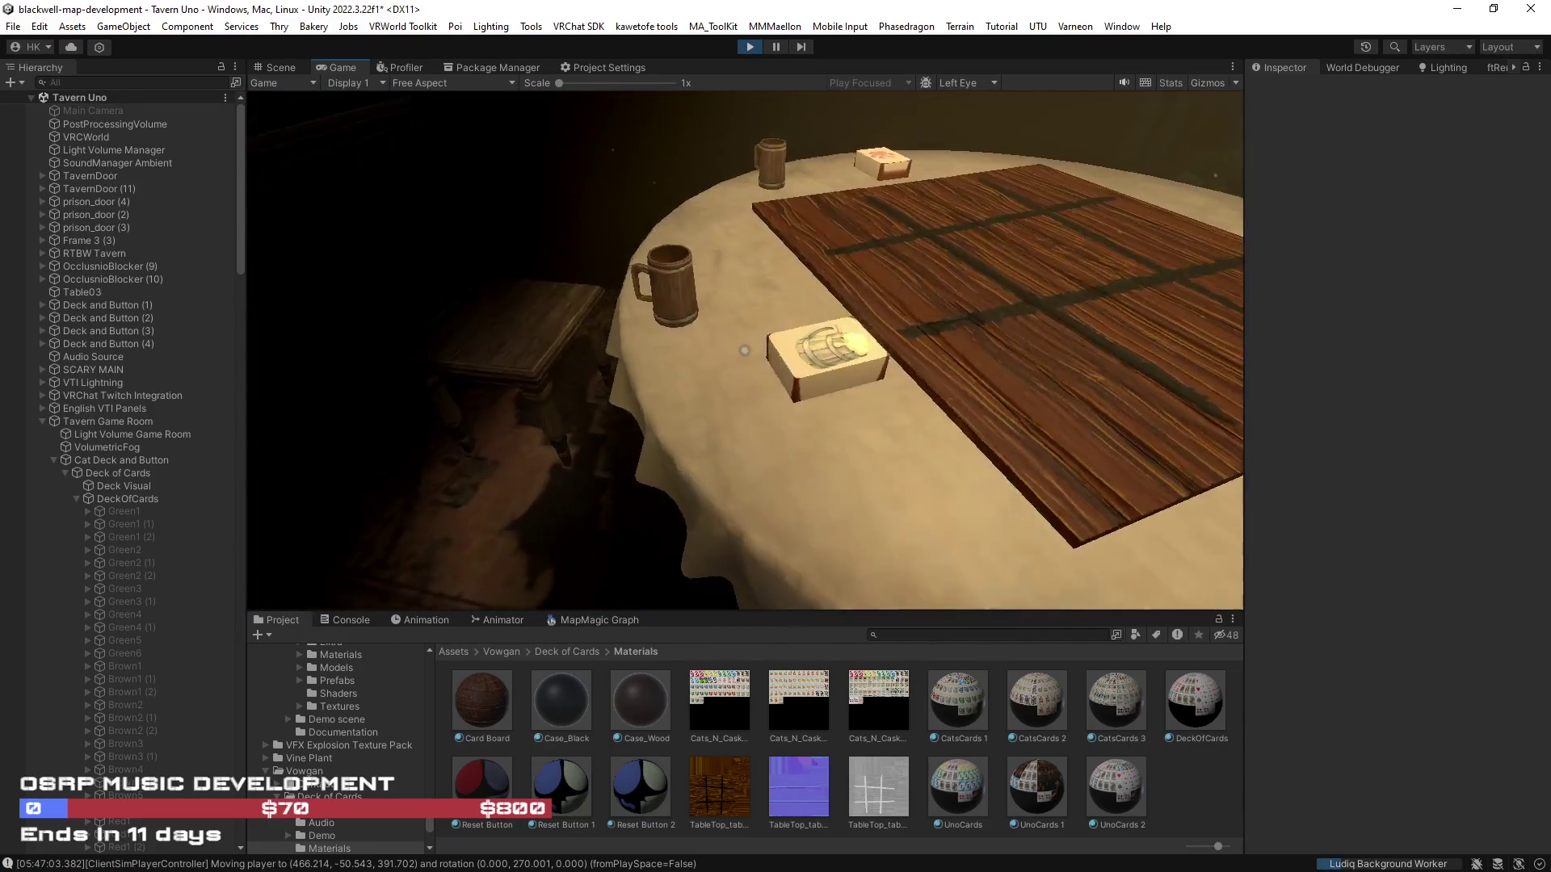
key(Escape)
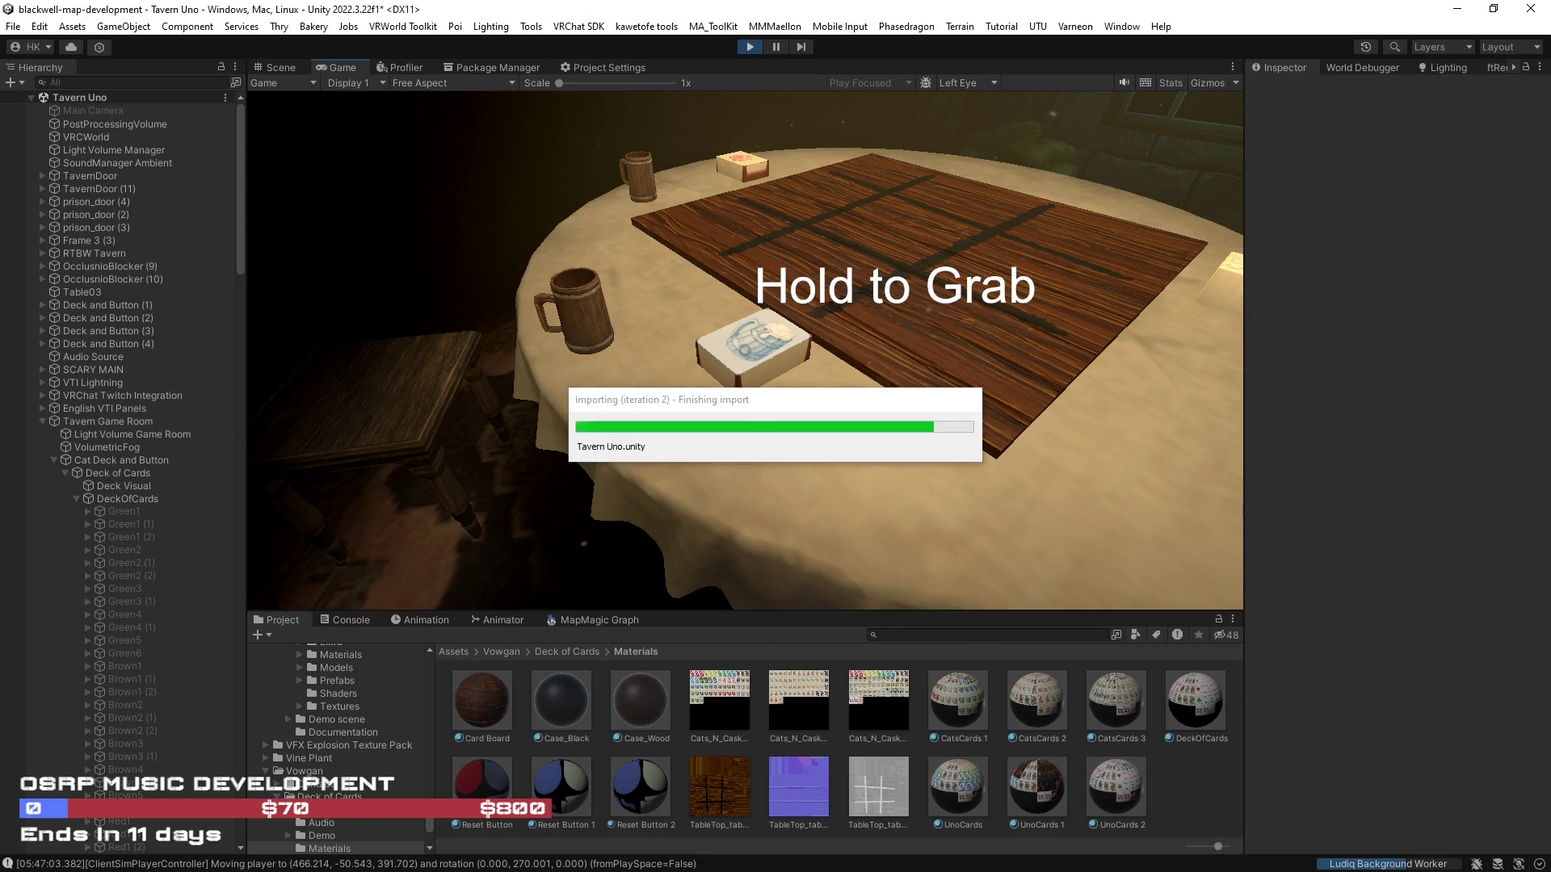
Pick up and drop a card, pull one from the Cats N Casks deck, then stop play mode
key(w)
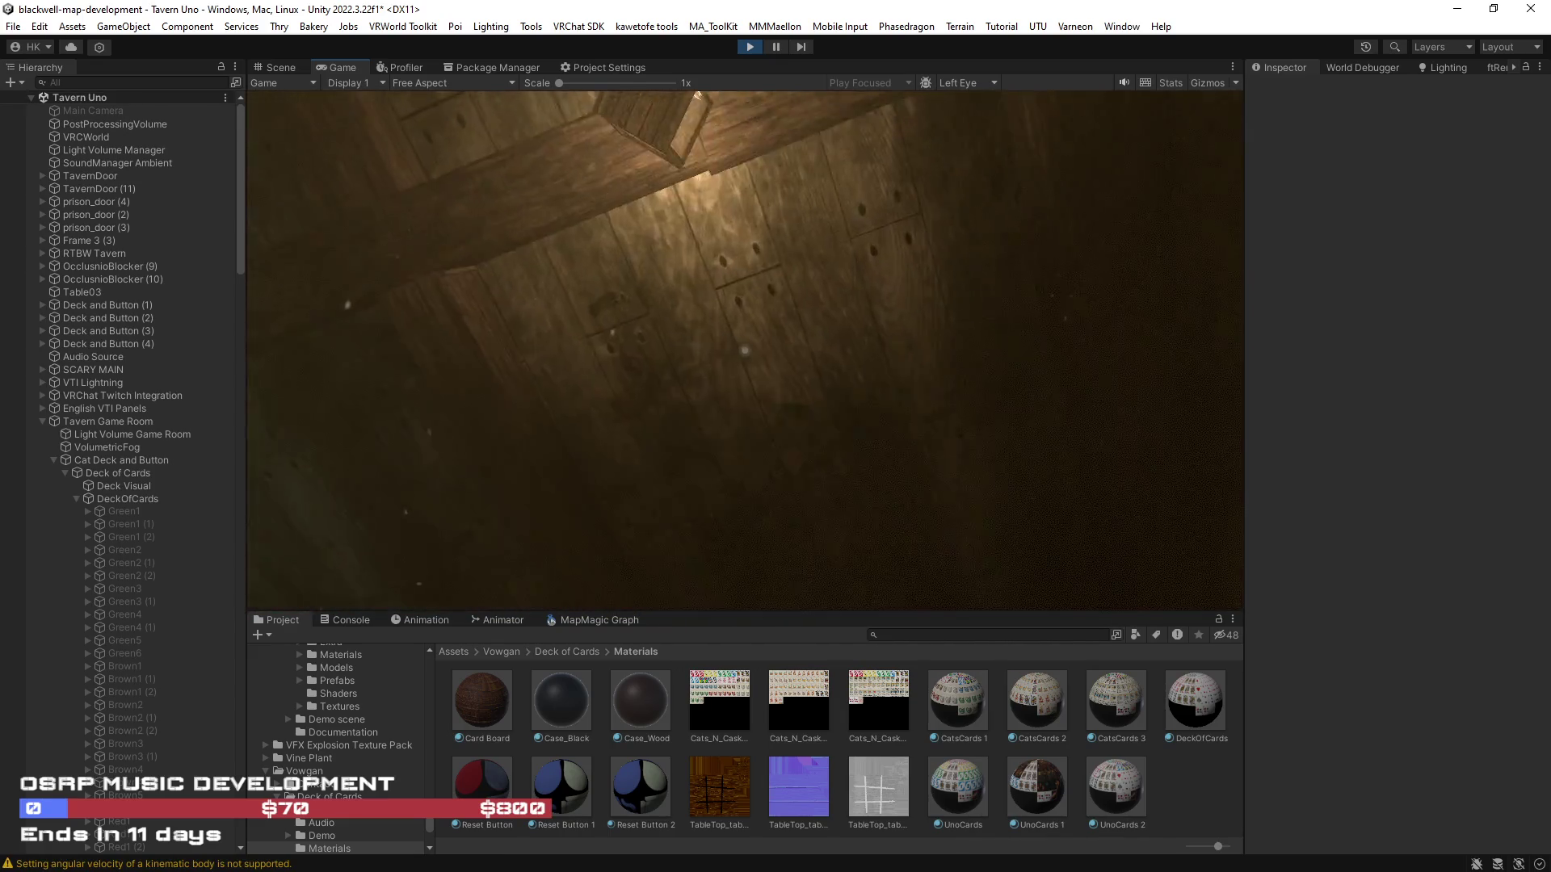
click(743, 350)
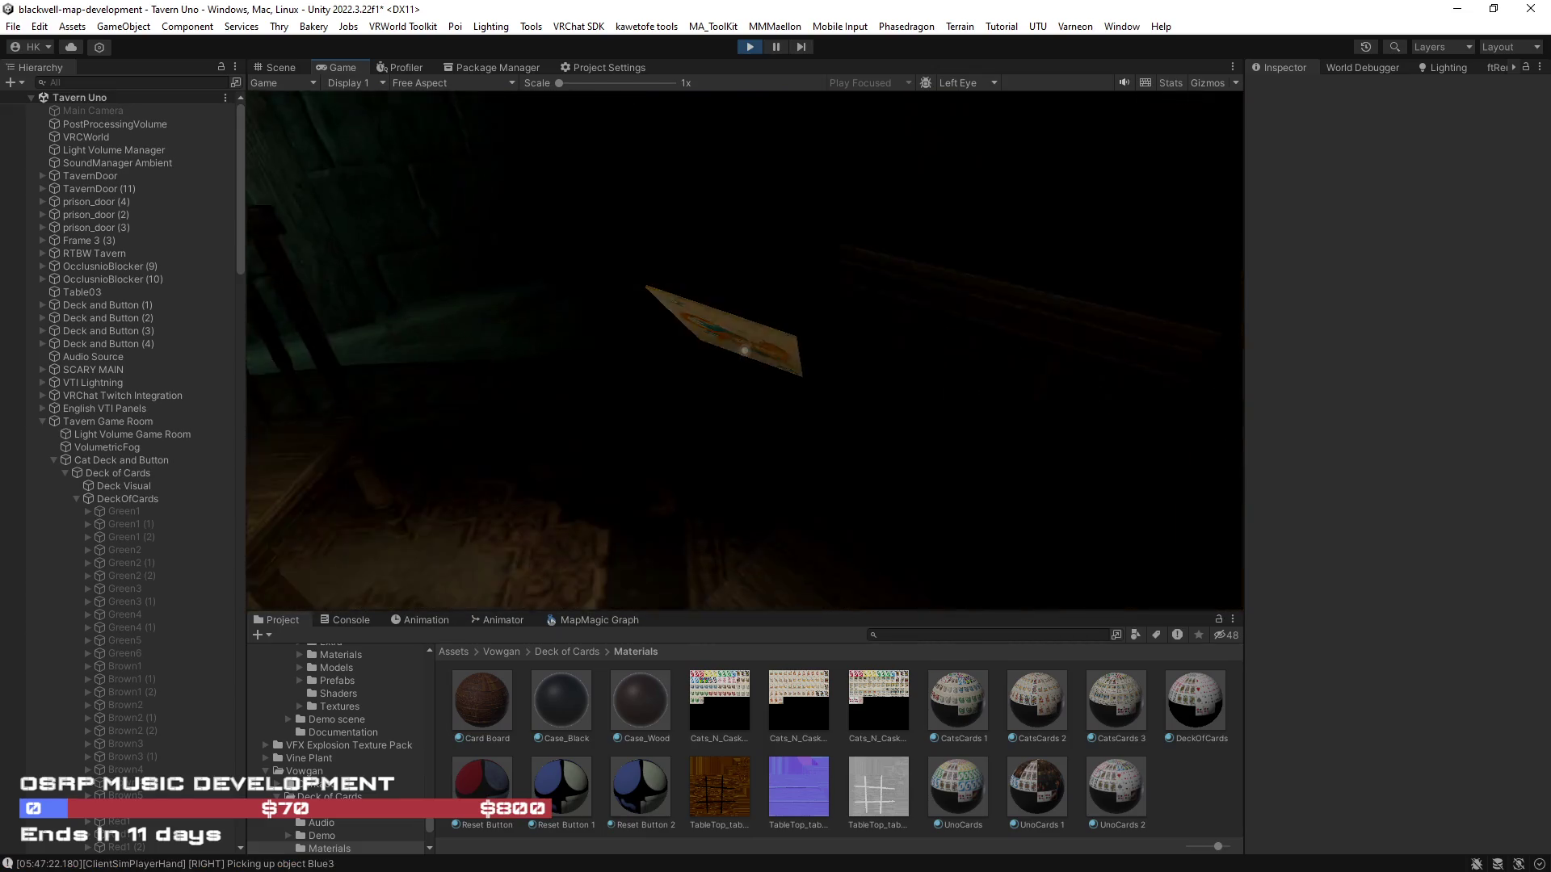
right_click(744, 351)
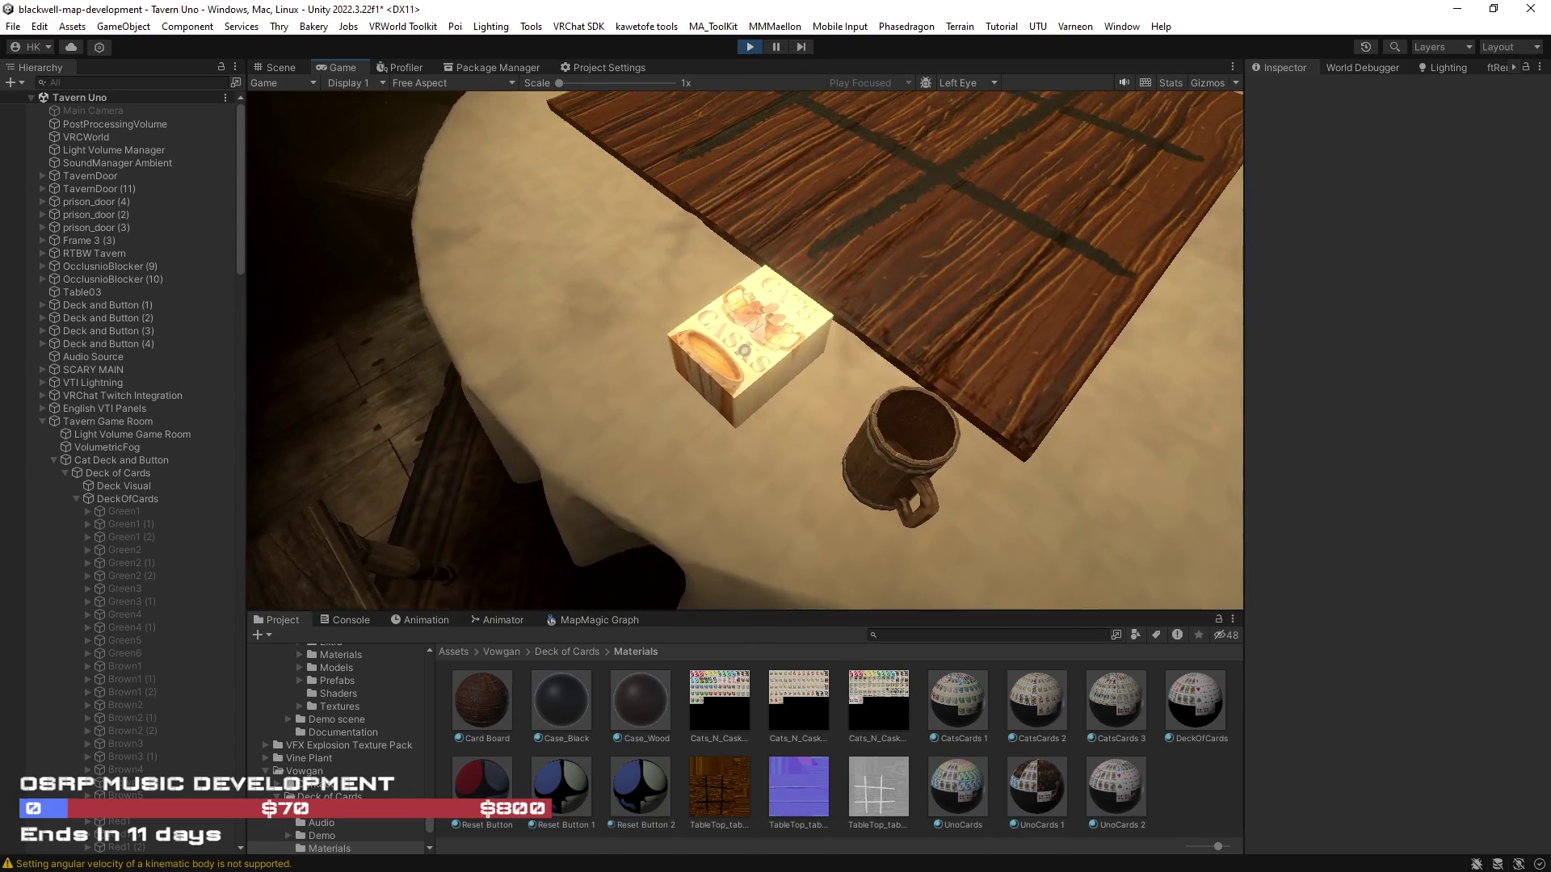
click(743, 350)
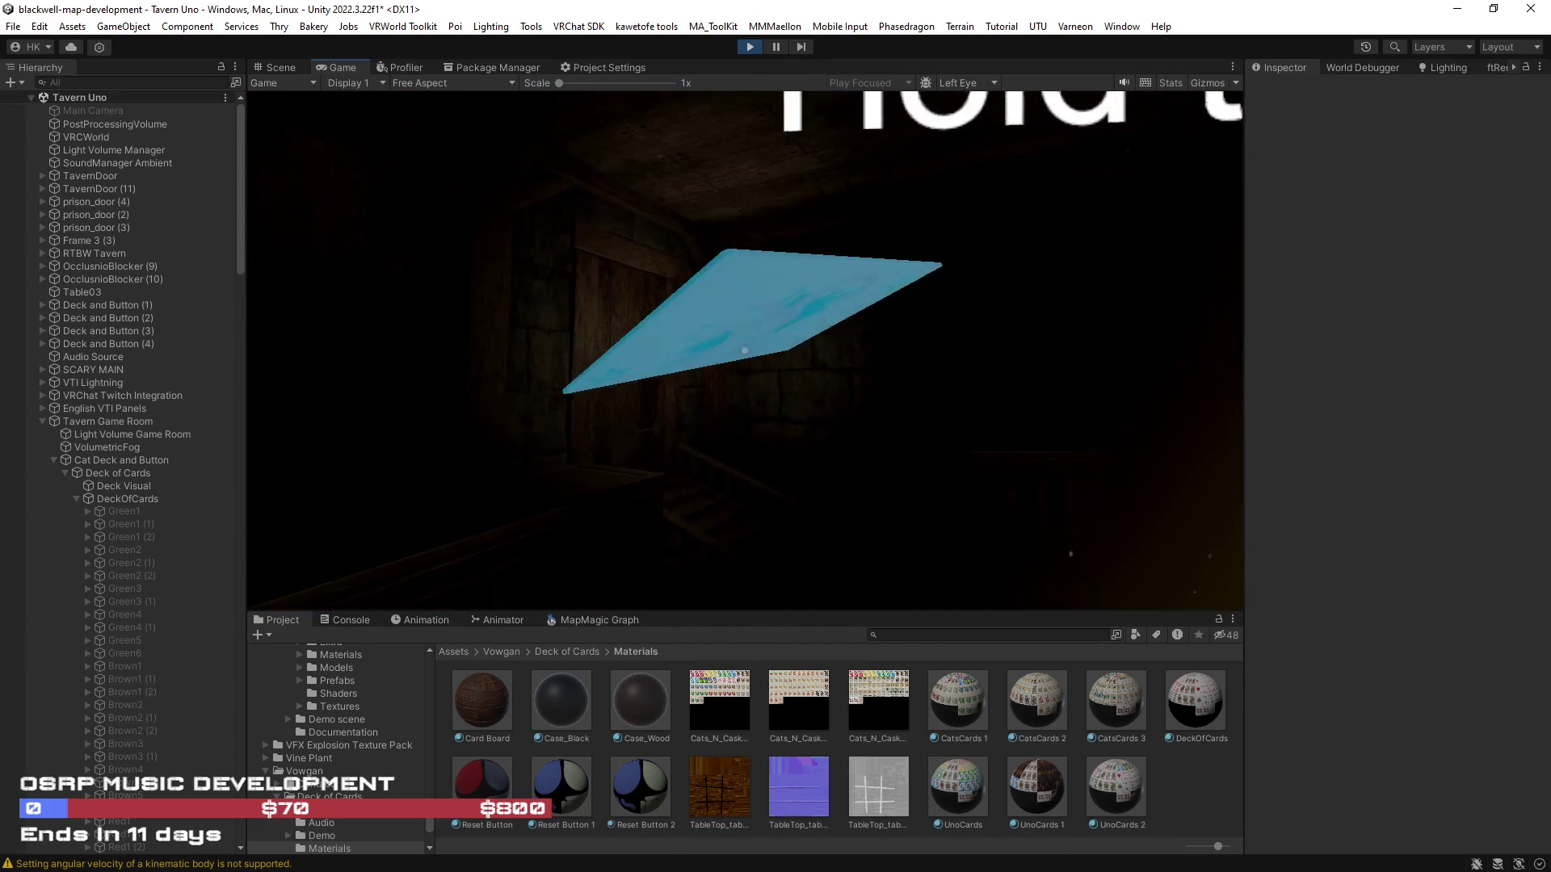
key(Escape)
click(748, 46)
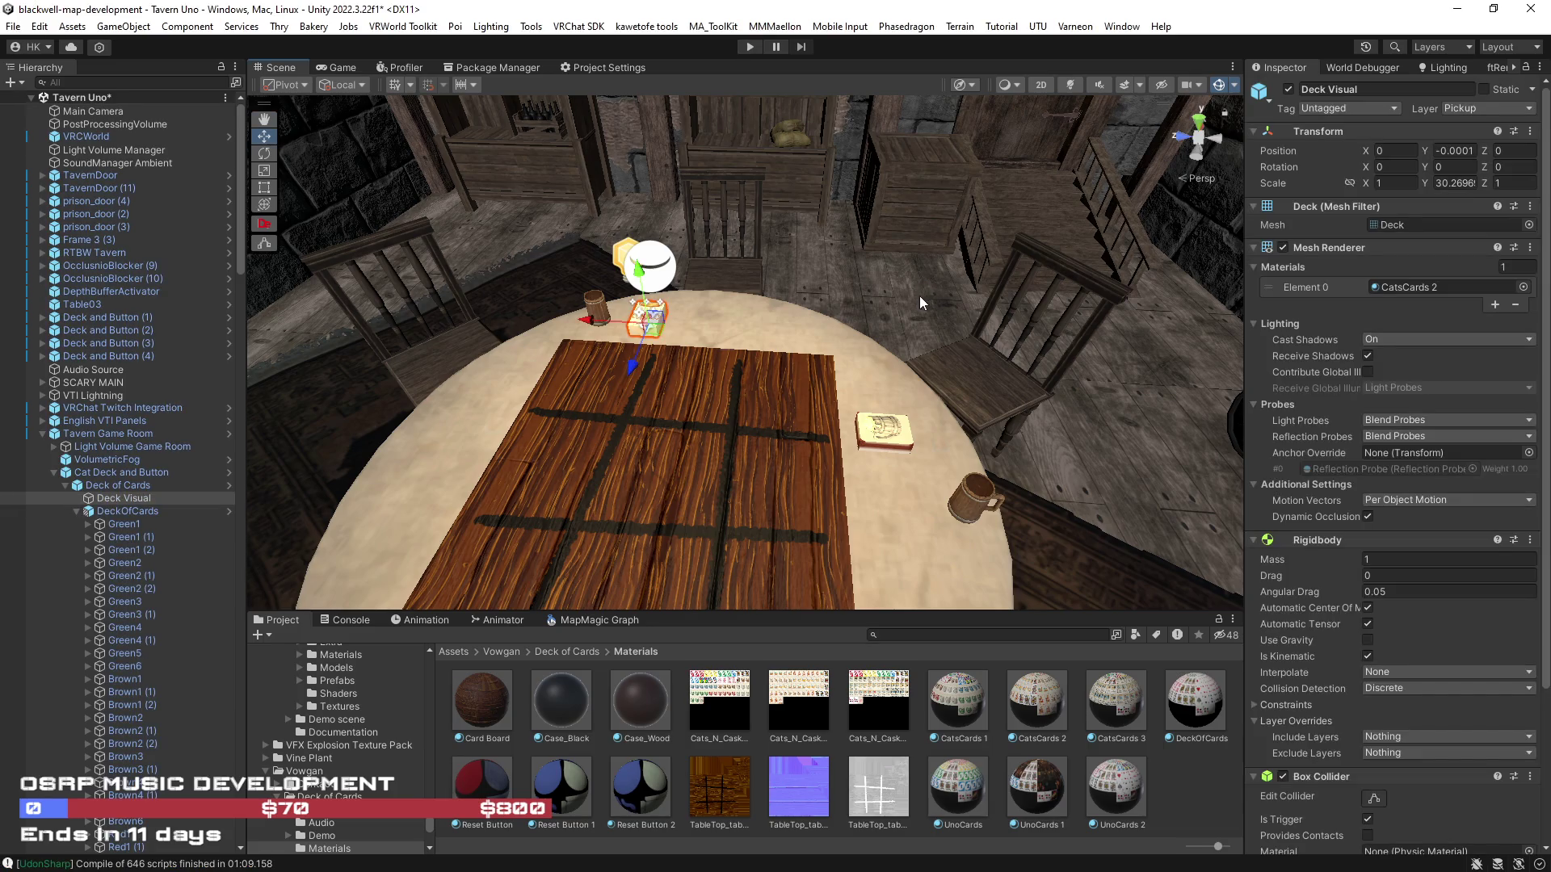
Orbit the Scene view around the card table
mouse_move(921, 294)
mouse_down()
mouse_move(932, 277)
mouse_move(932, 302)
mouse_up()
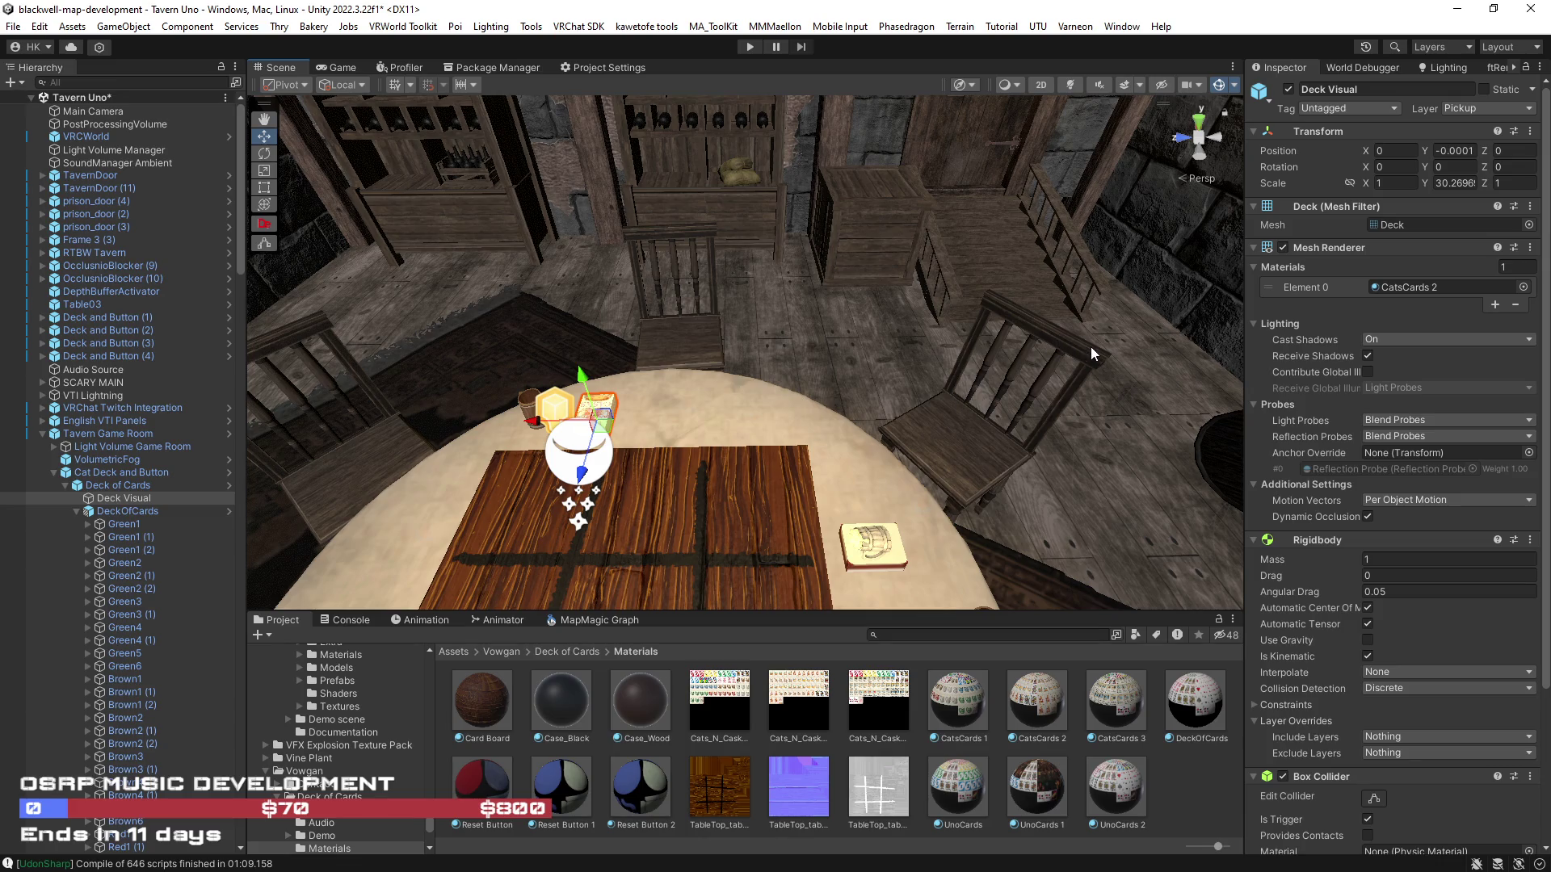
drag(1095, 358, 1098, 361)
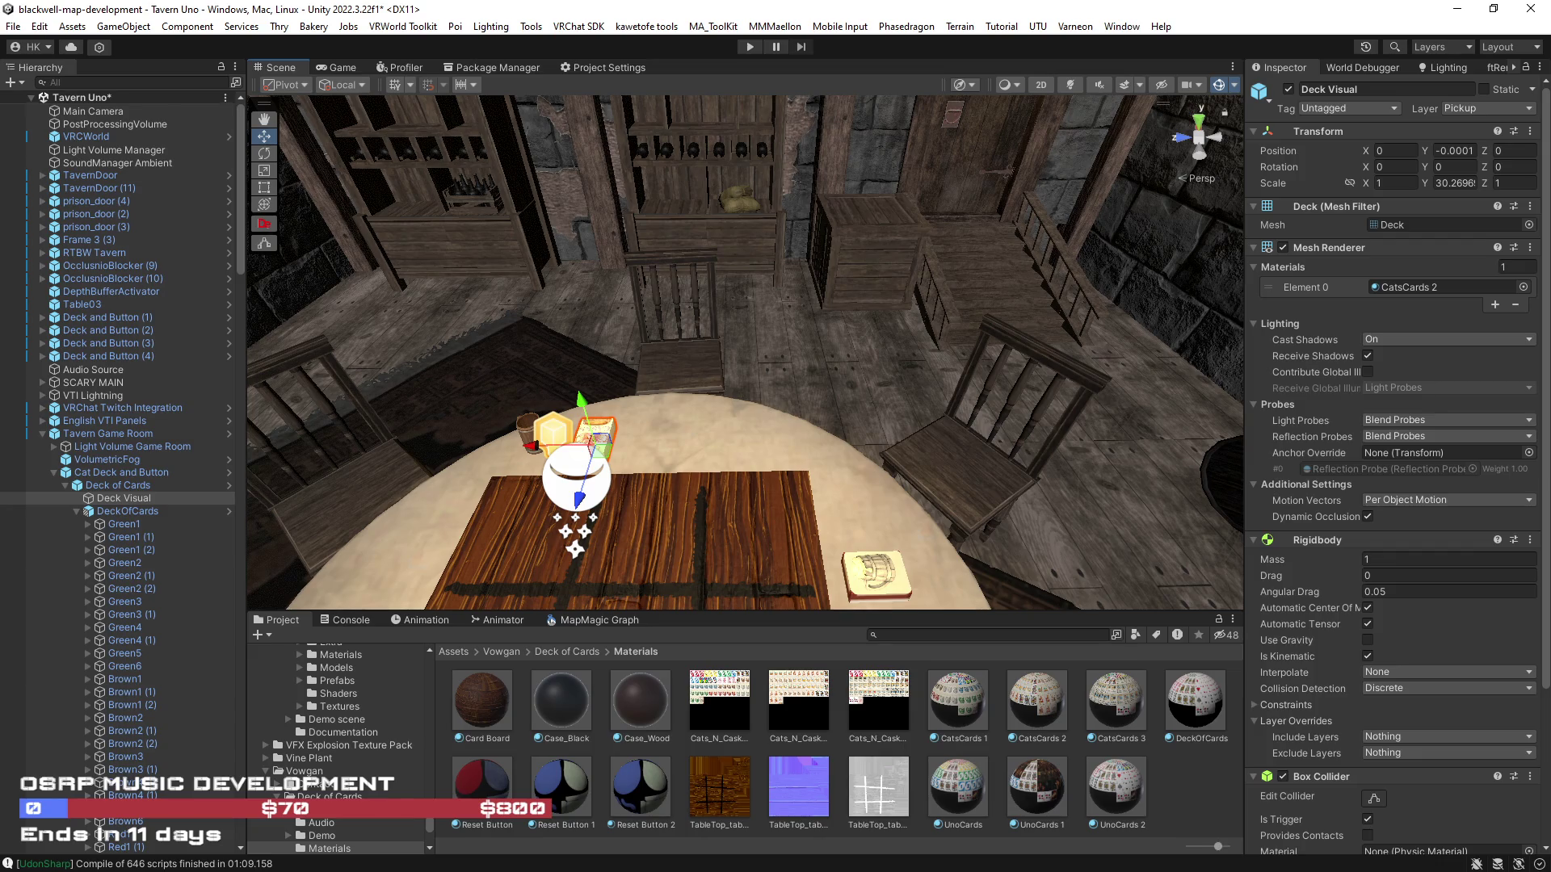
drag(974, 487, 974, 487)
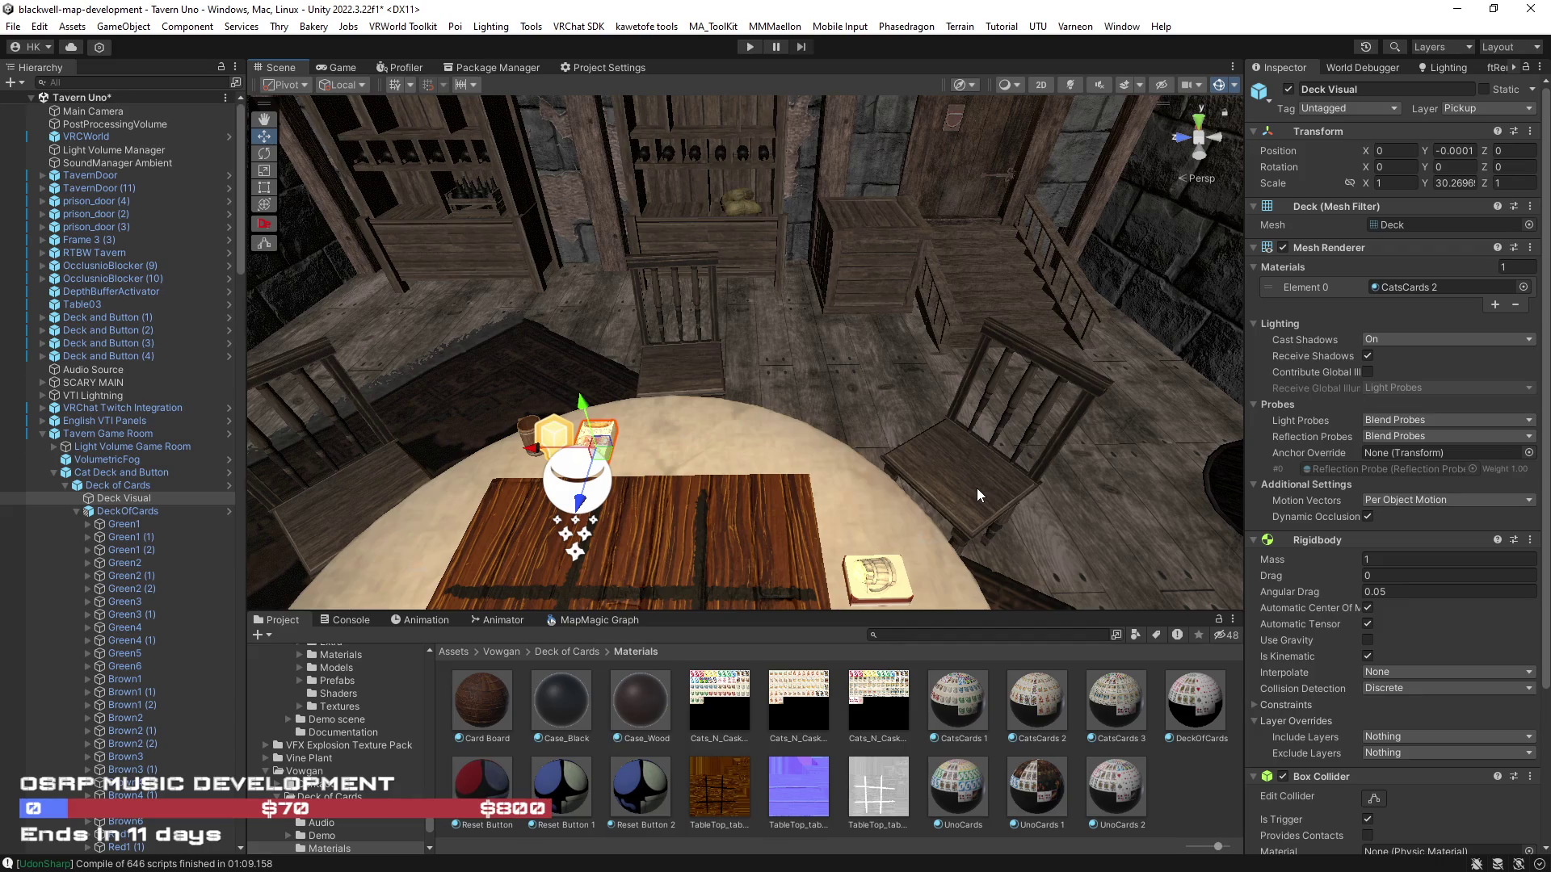
mouse_move(962, 488)
mouse_down()
mouse_move(1007, 465)
mouse_move(999, 489)
mouse_move(1003, 460)
mouse_up()
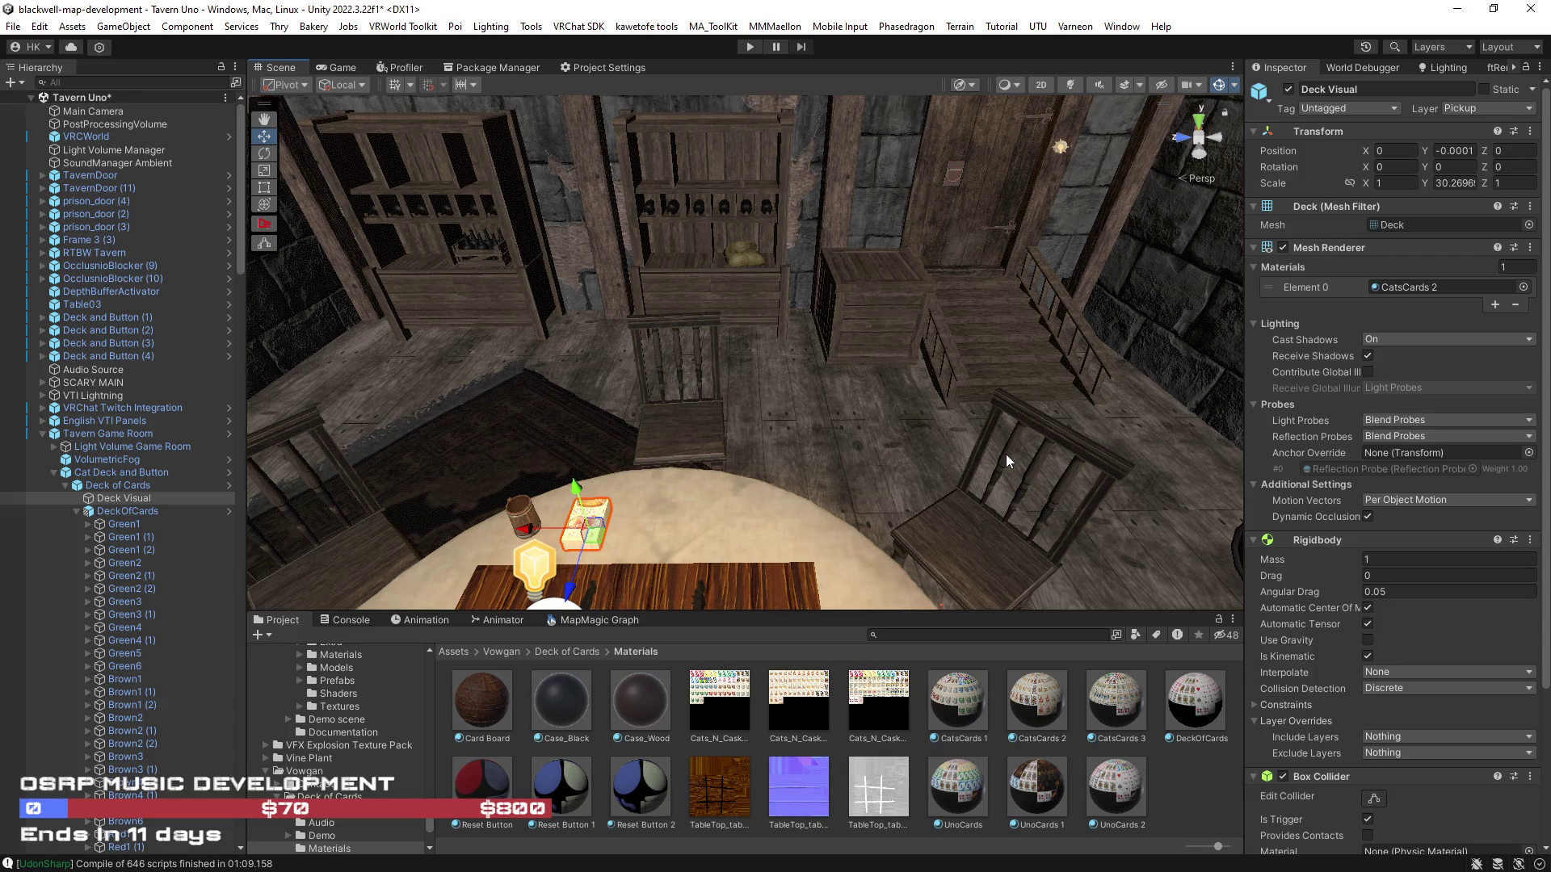
mouse_move(1006, 461)
mouse_down()
mouse_move(837, 501)
mouse_move(1025, 516)
mouse_move(895, 473)
mouse_up()
click(856, 502)
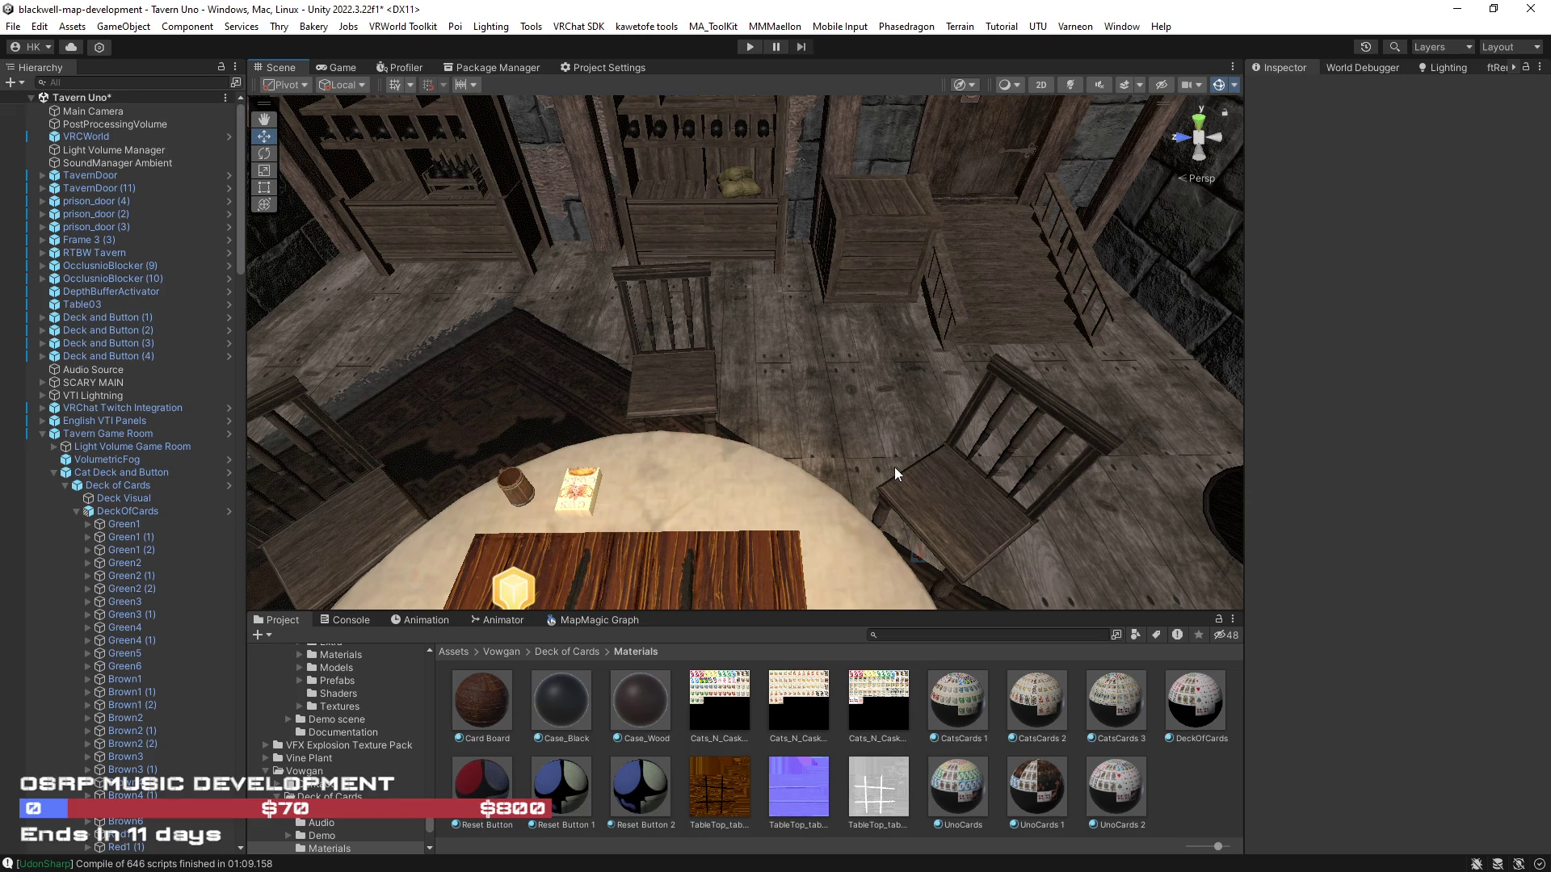
Orbit and pan the Scene view around the table and chairs, then switch to Chrome
drag(894, 467, 894, 466)
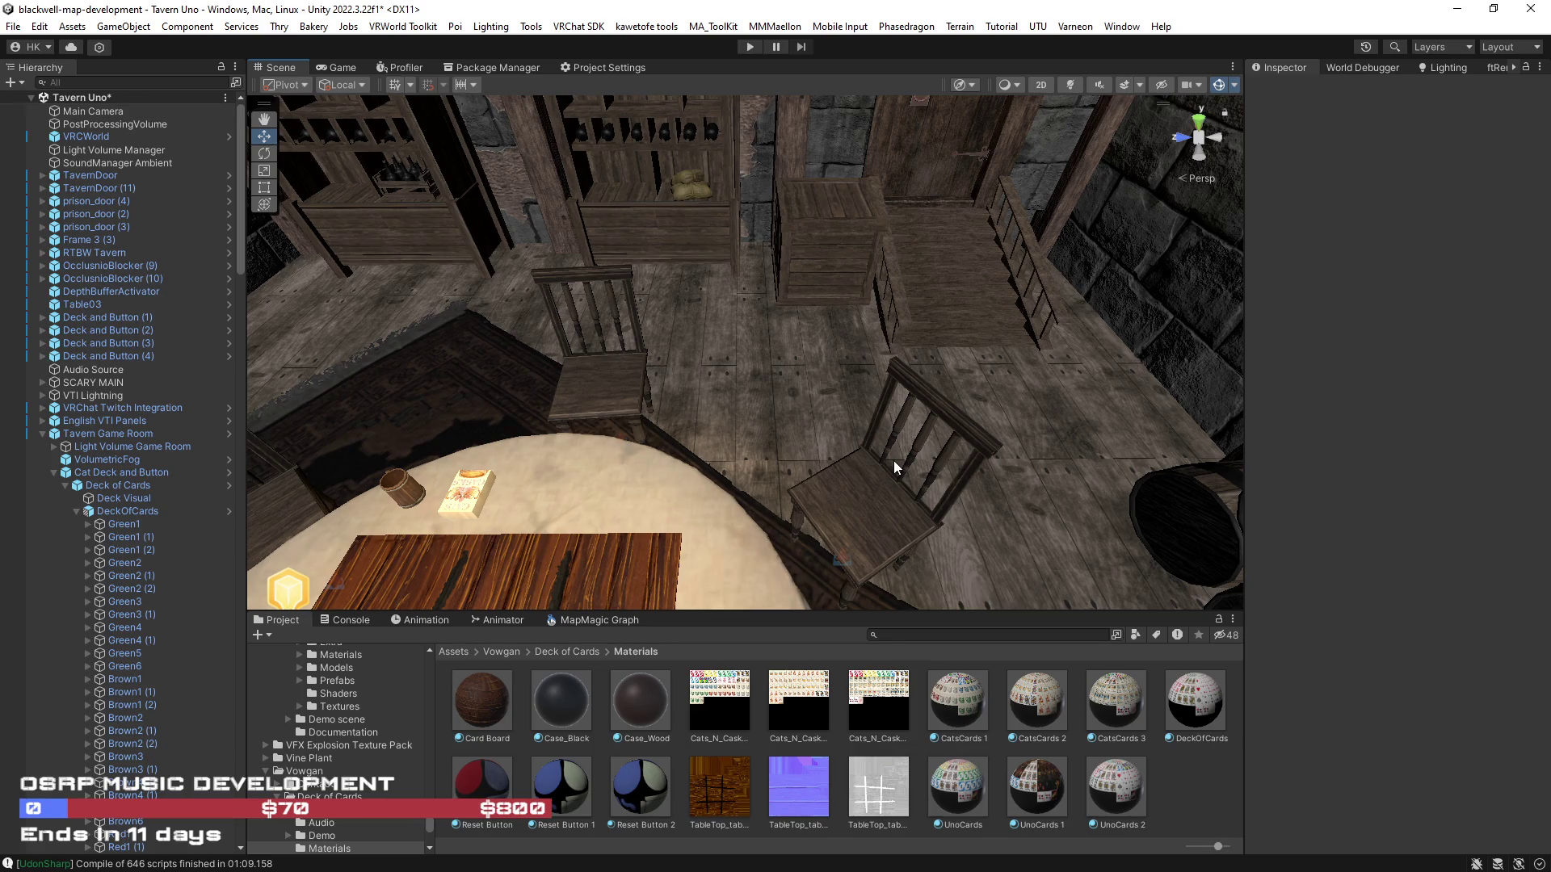
drag(893, 460, 925, 466)
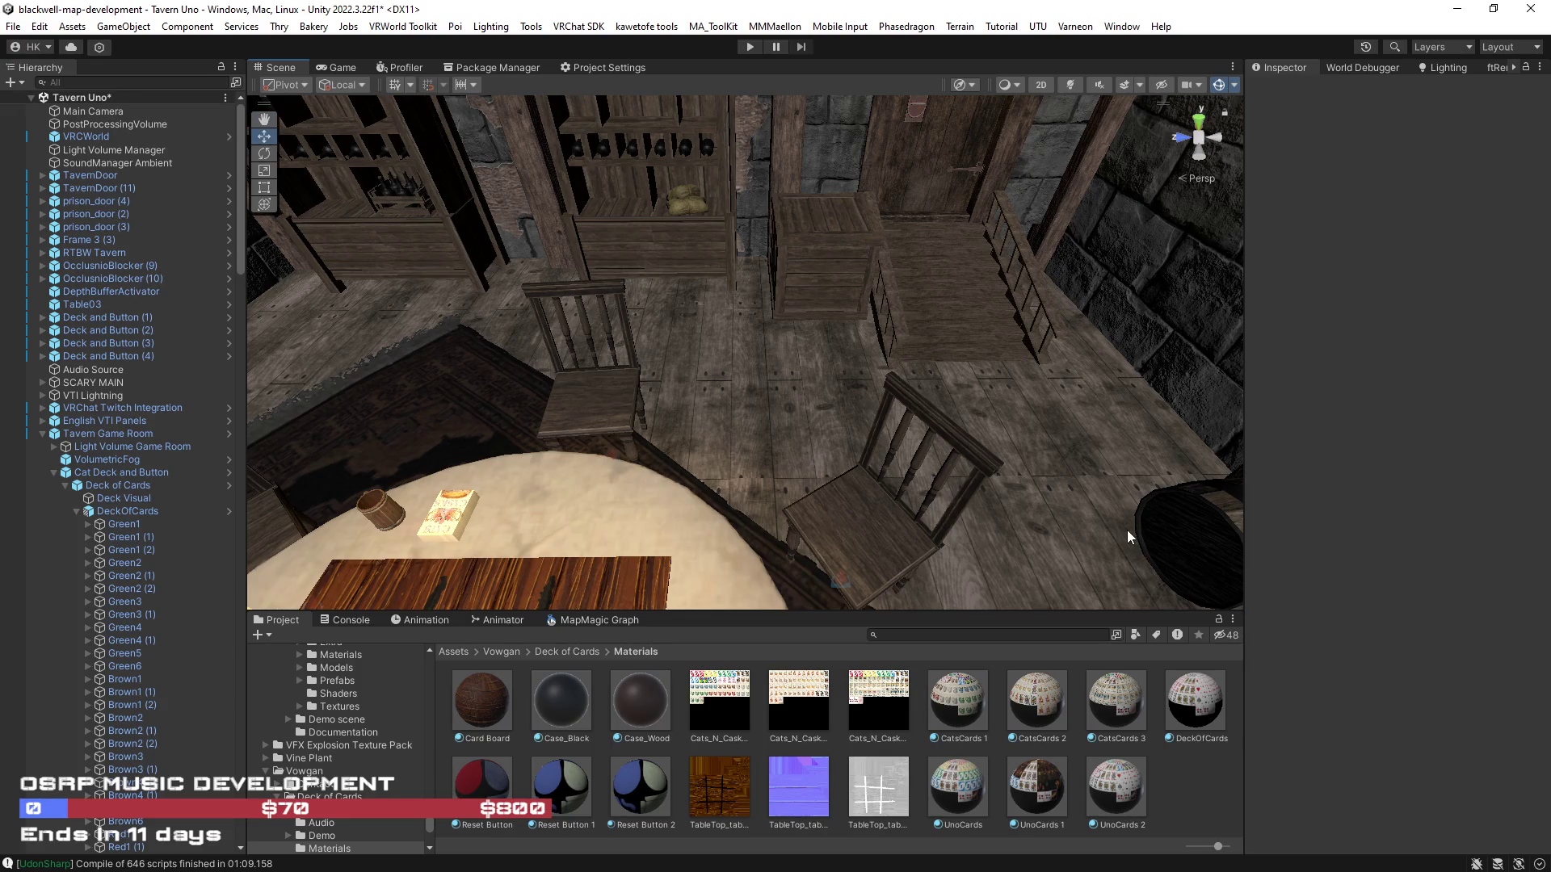
drag(1050, 493, 1042, 488)
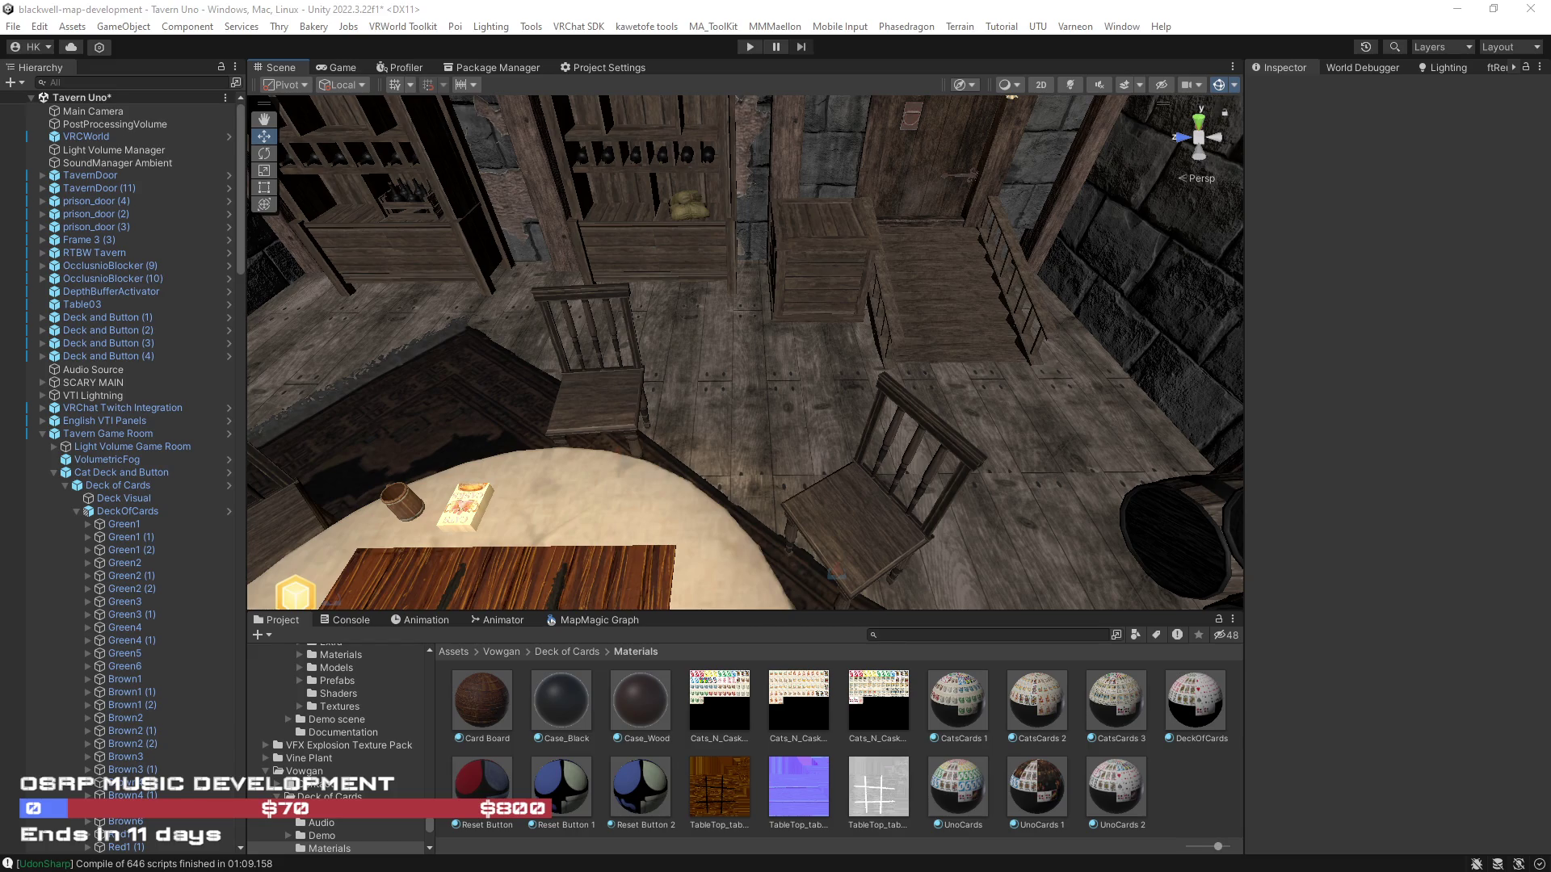
key(alt+Tab)
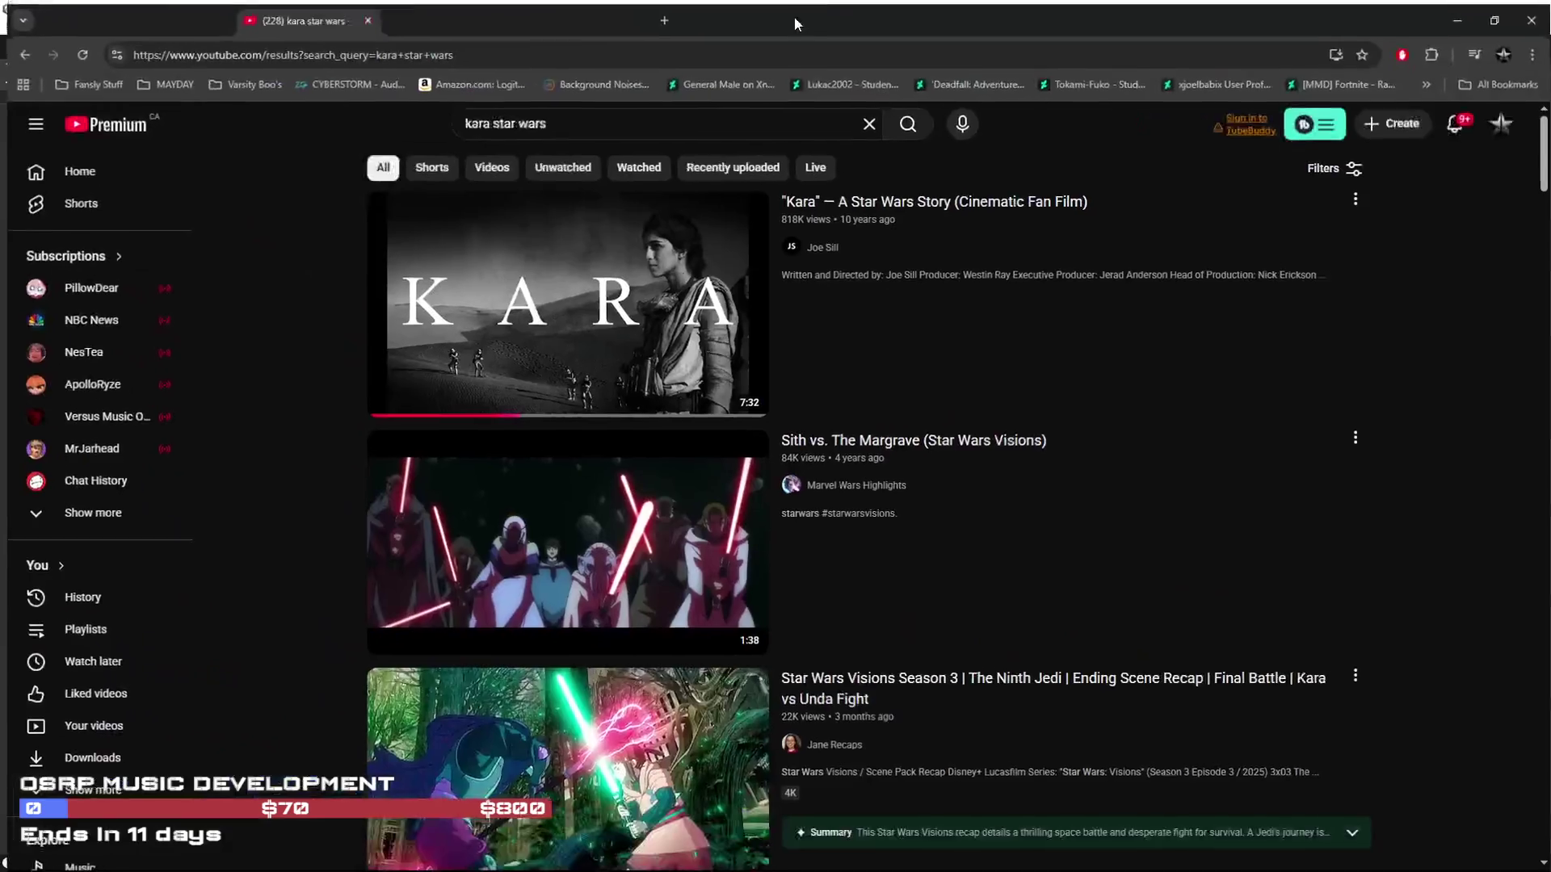
Open the Kara Star Wars fan film full-screen and skip ahead to 1:23
click(504, 317)
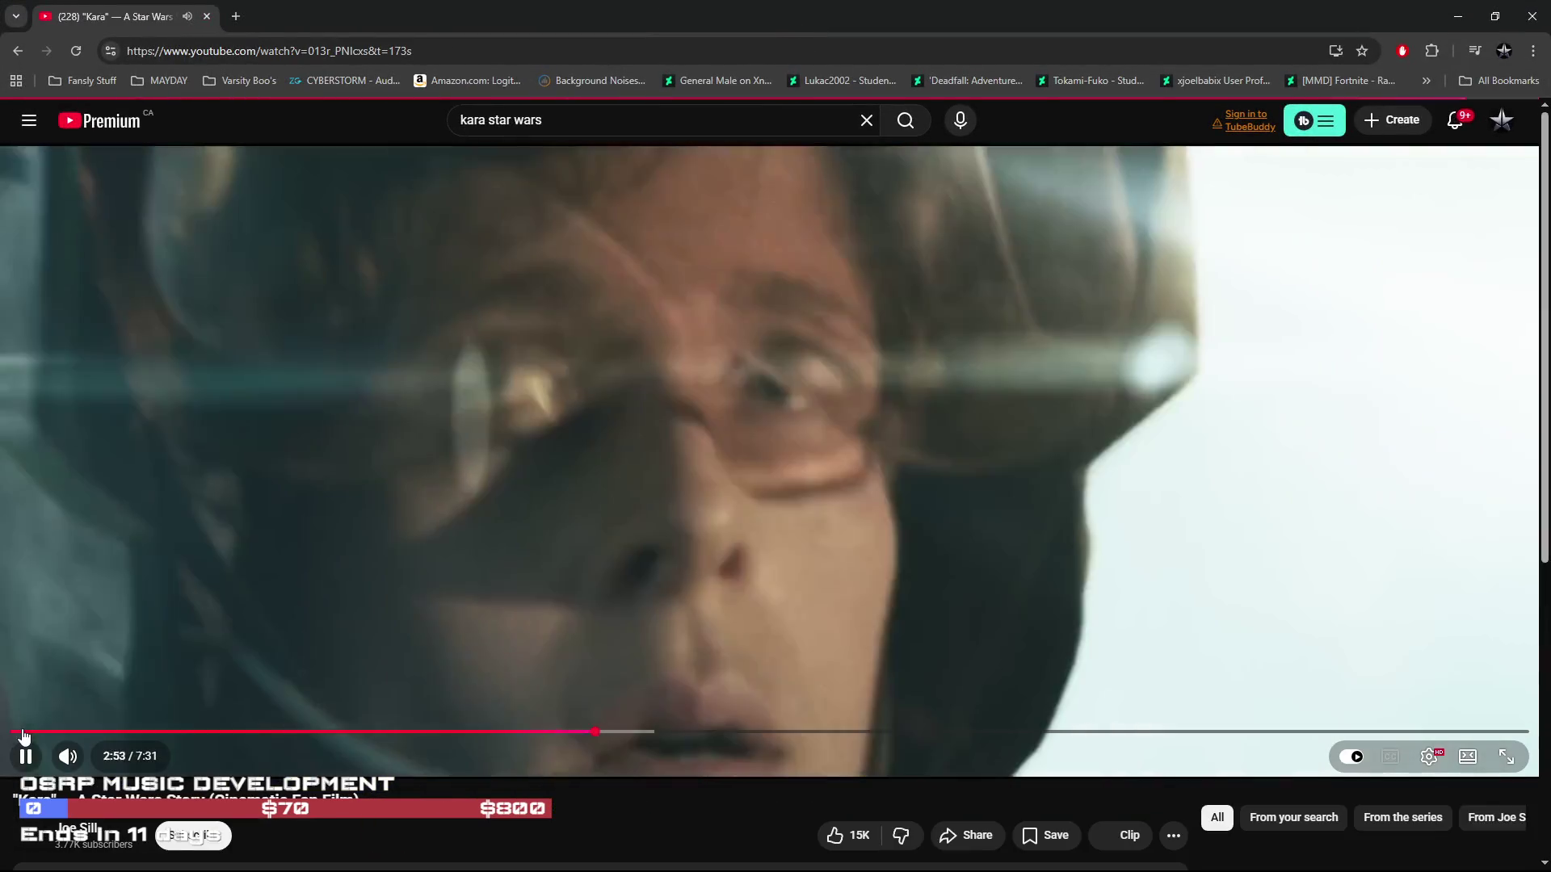
drag(613, 732, 69, 757)
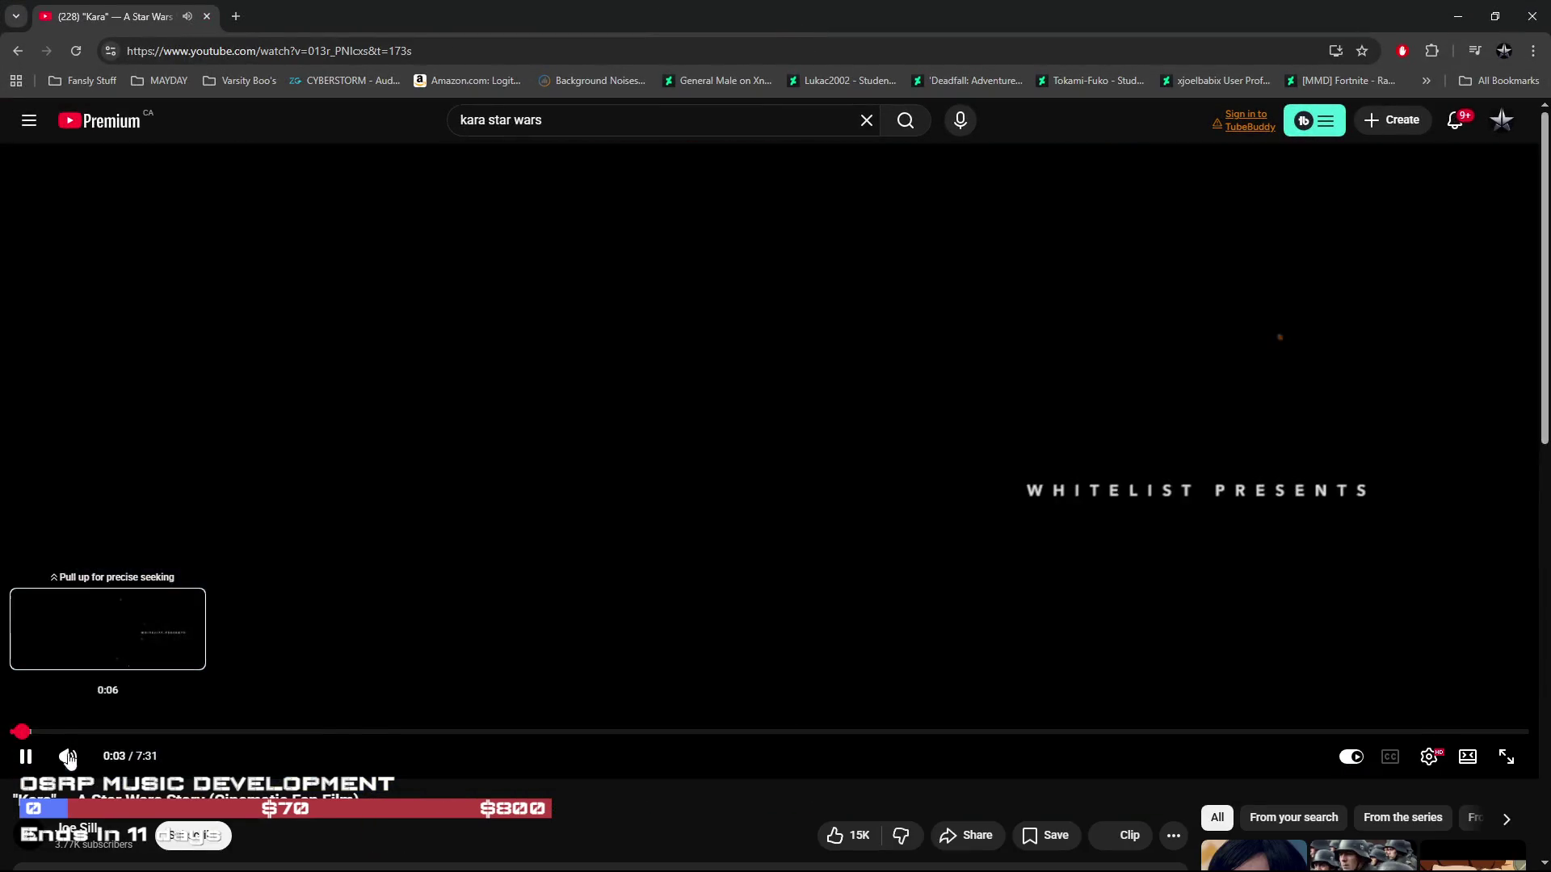
click(1505, 763)
drag(48, 832, 208, 829)
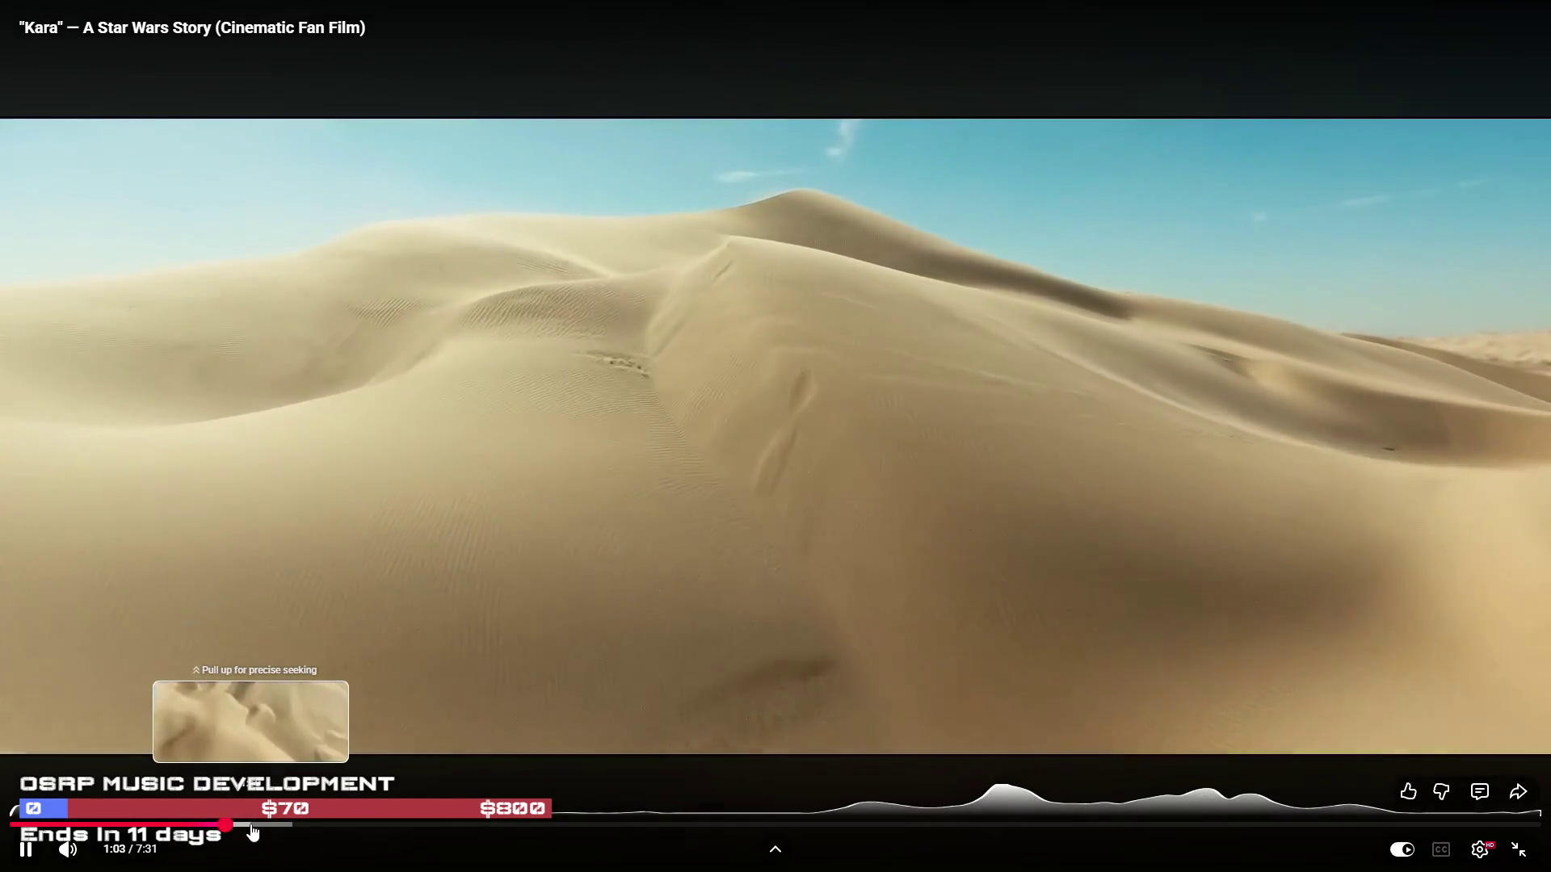
click(250, 829)
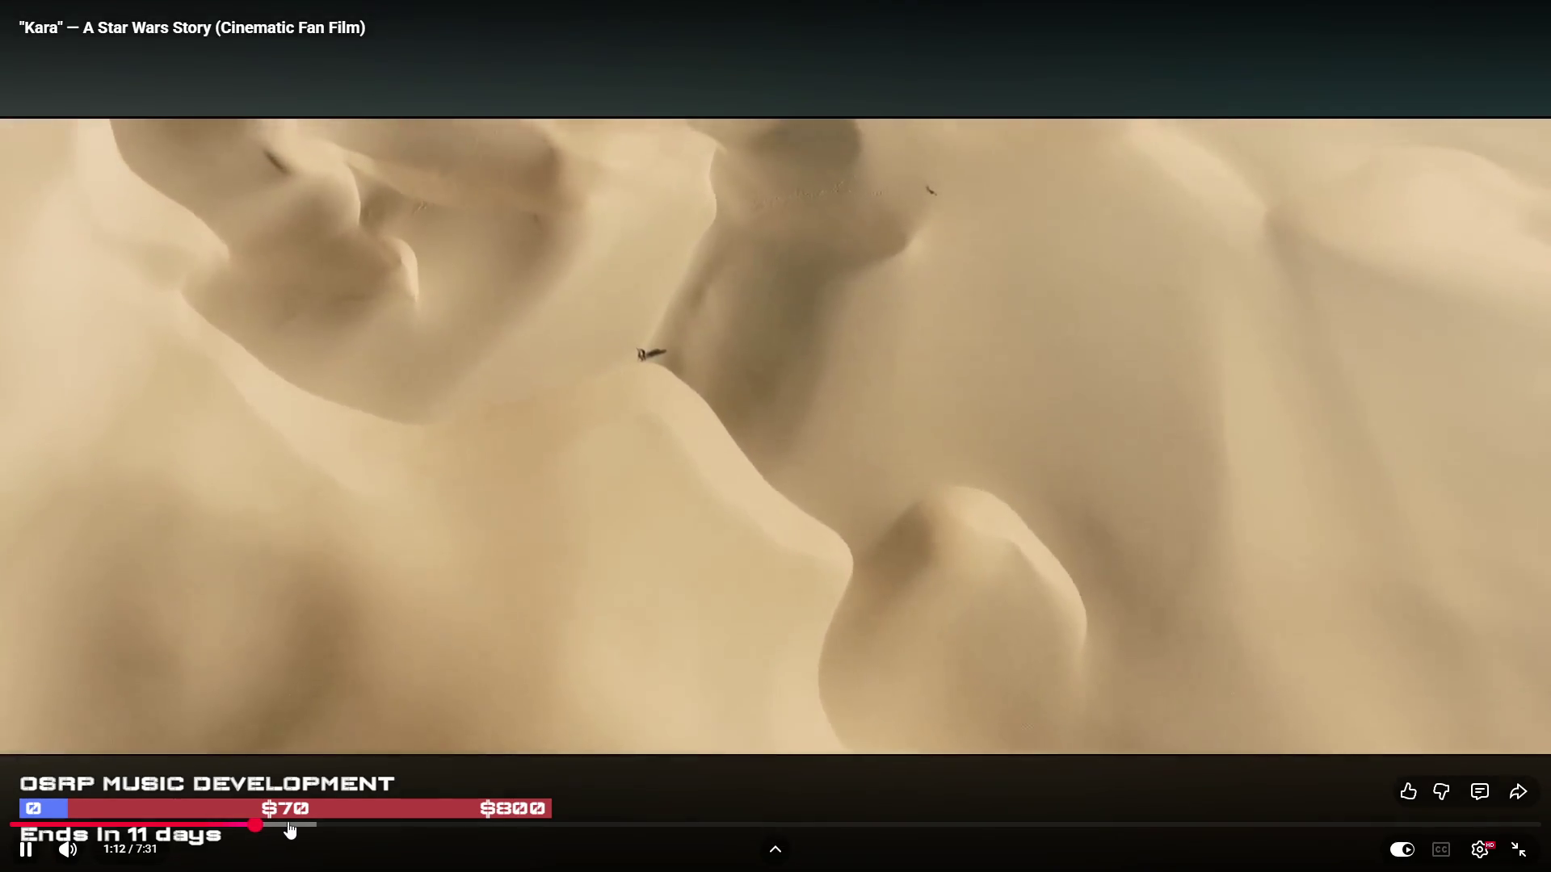
click(292, 829)
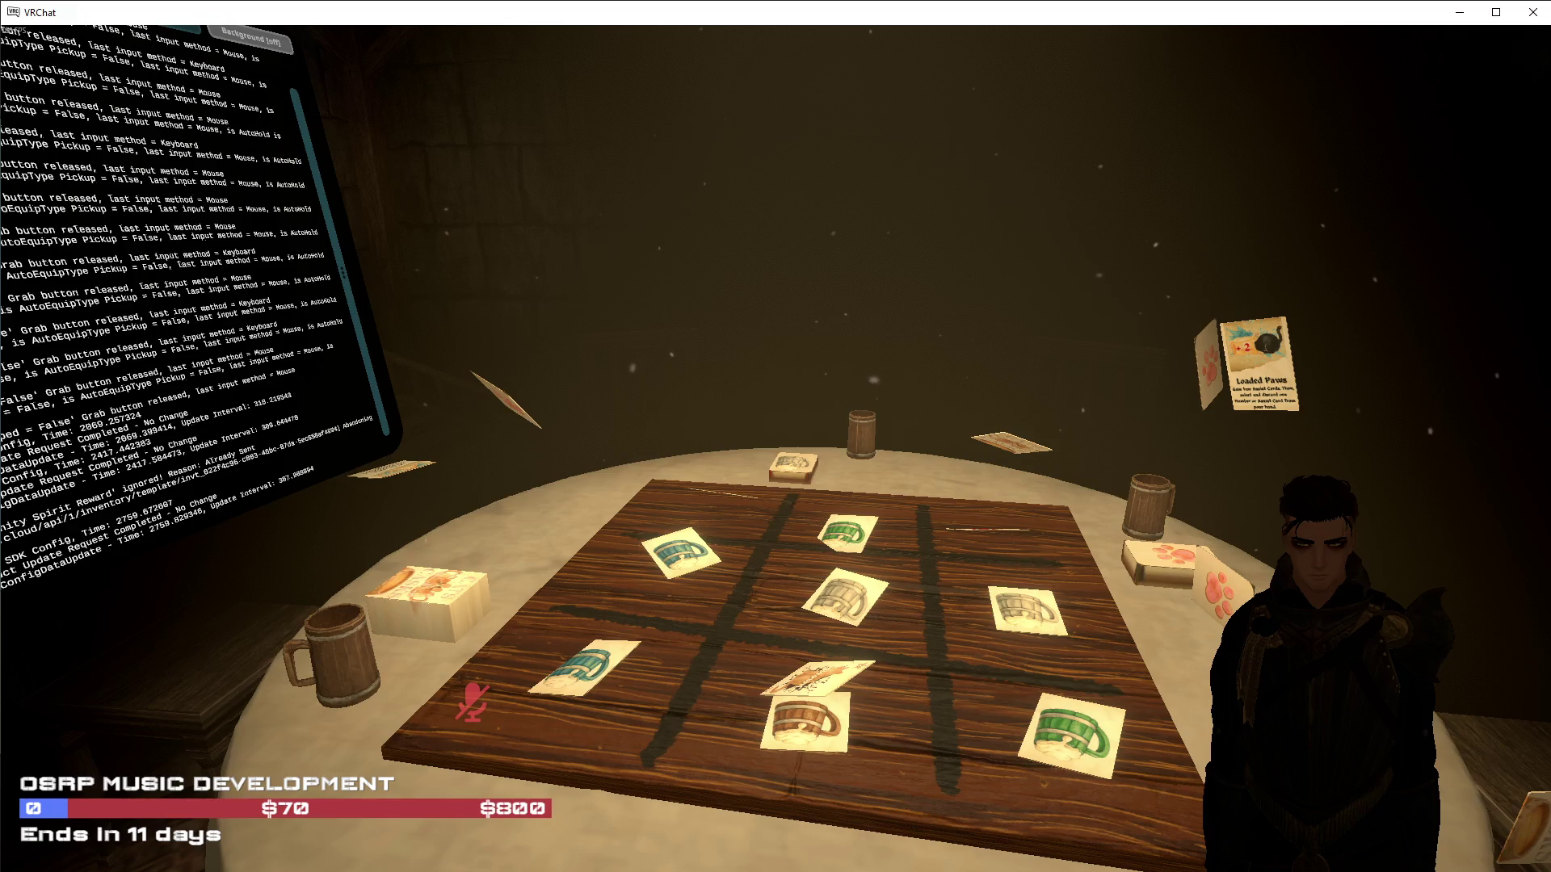
Open the VRChat Launch Pad menu and its Audio settings
key(Escape)
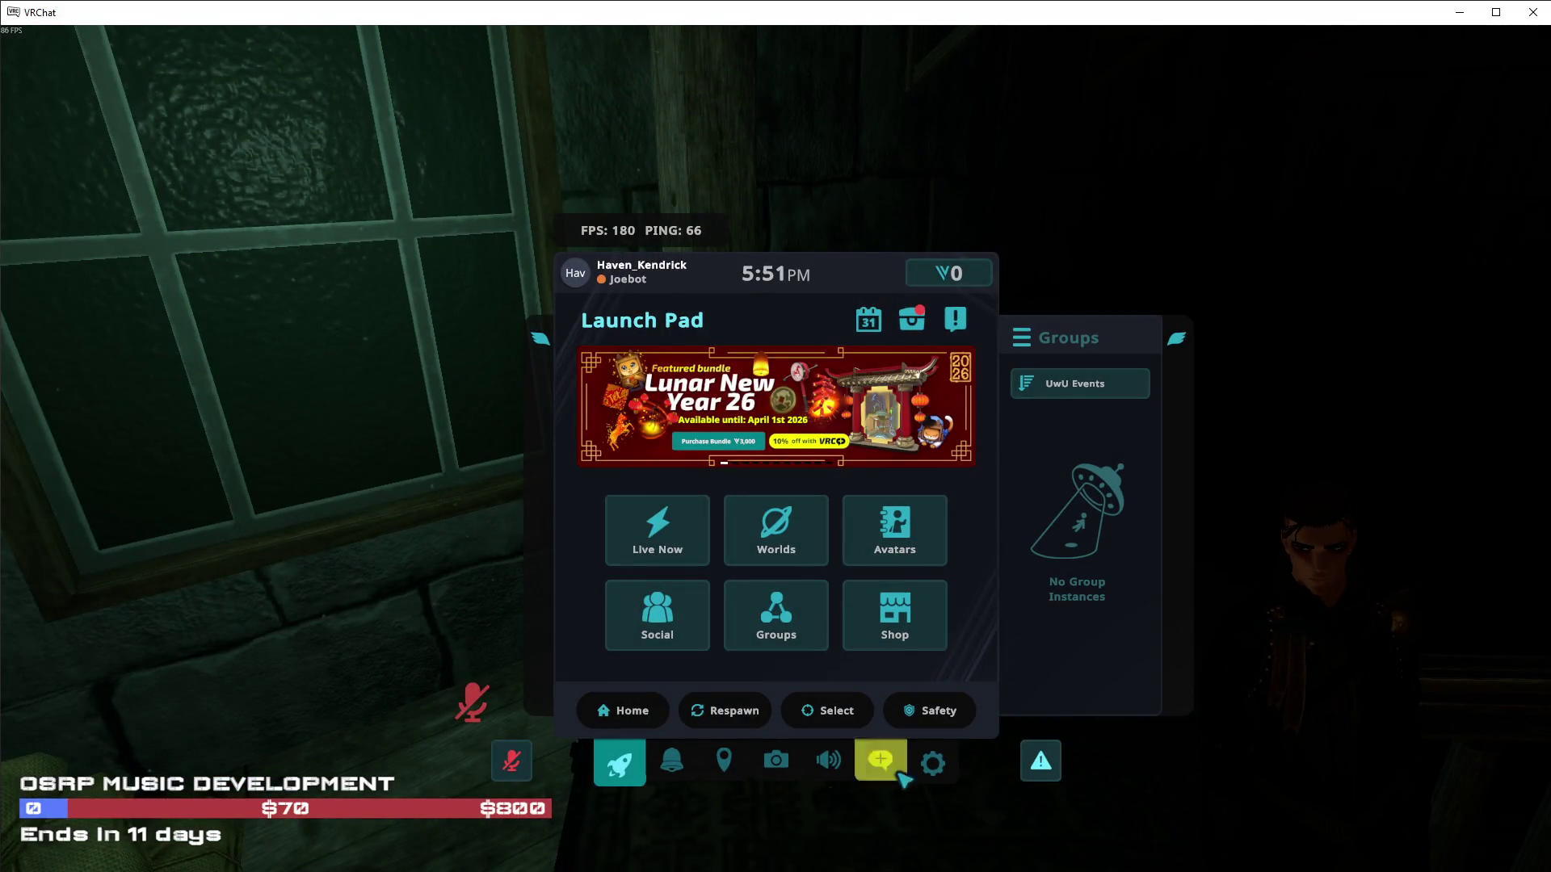
click(830, 774)
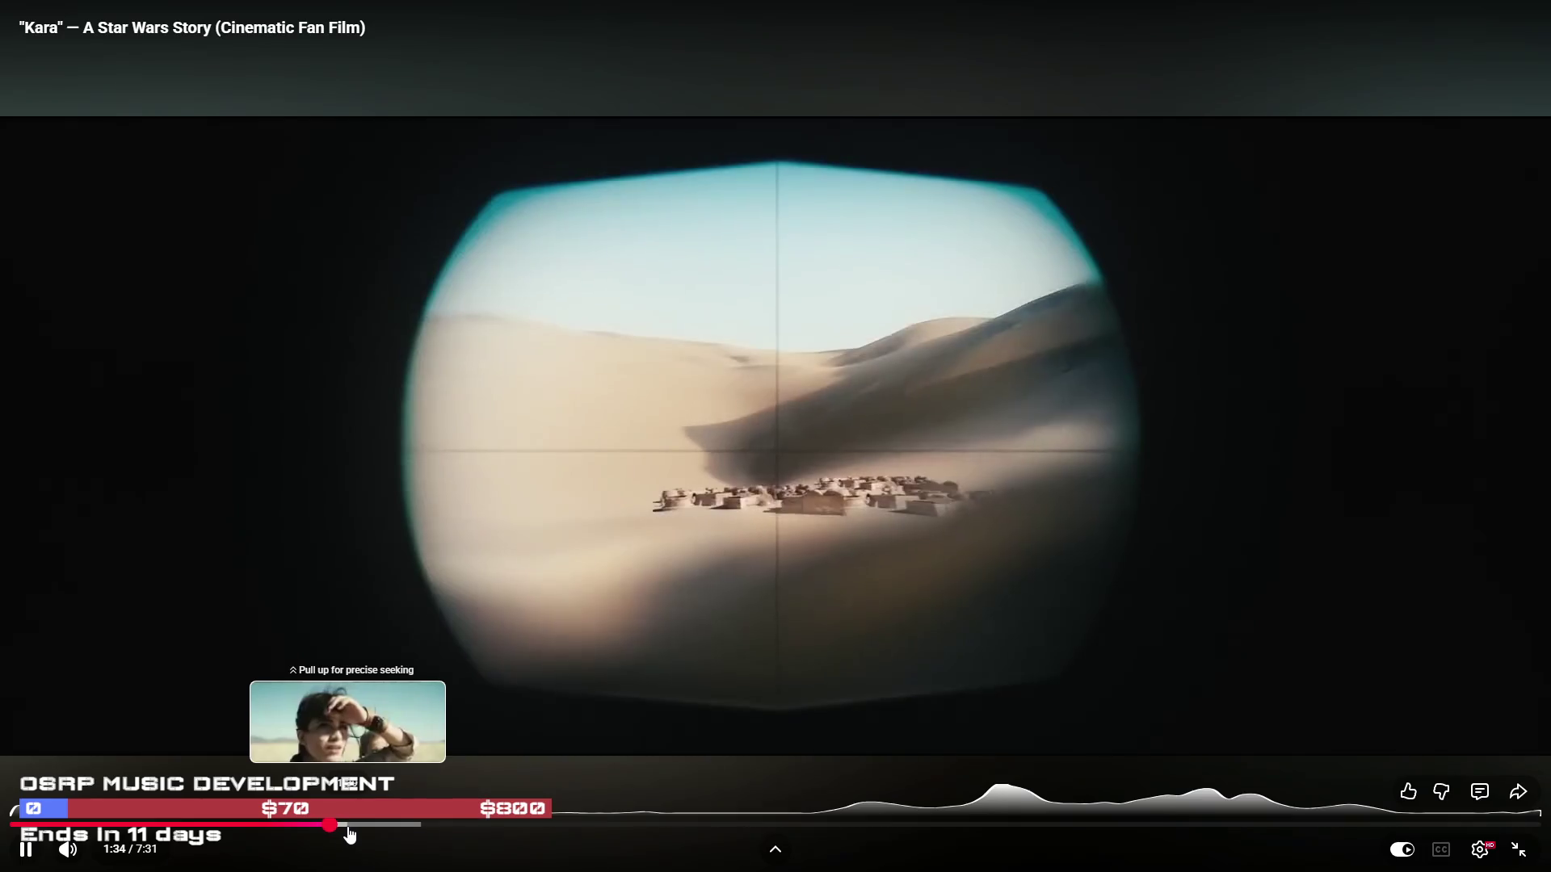
Skip the Kara film through 1:37, 1:58, 3:12 and 4:43 to about 5:08
click(347, 834)
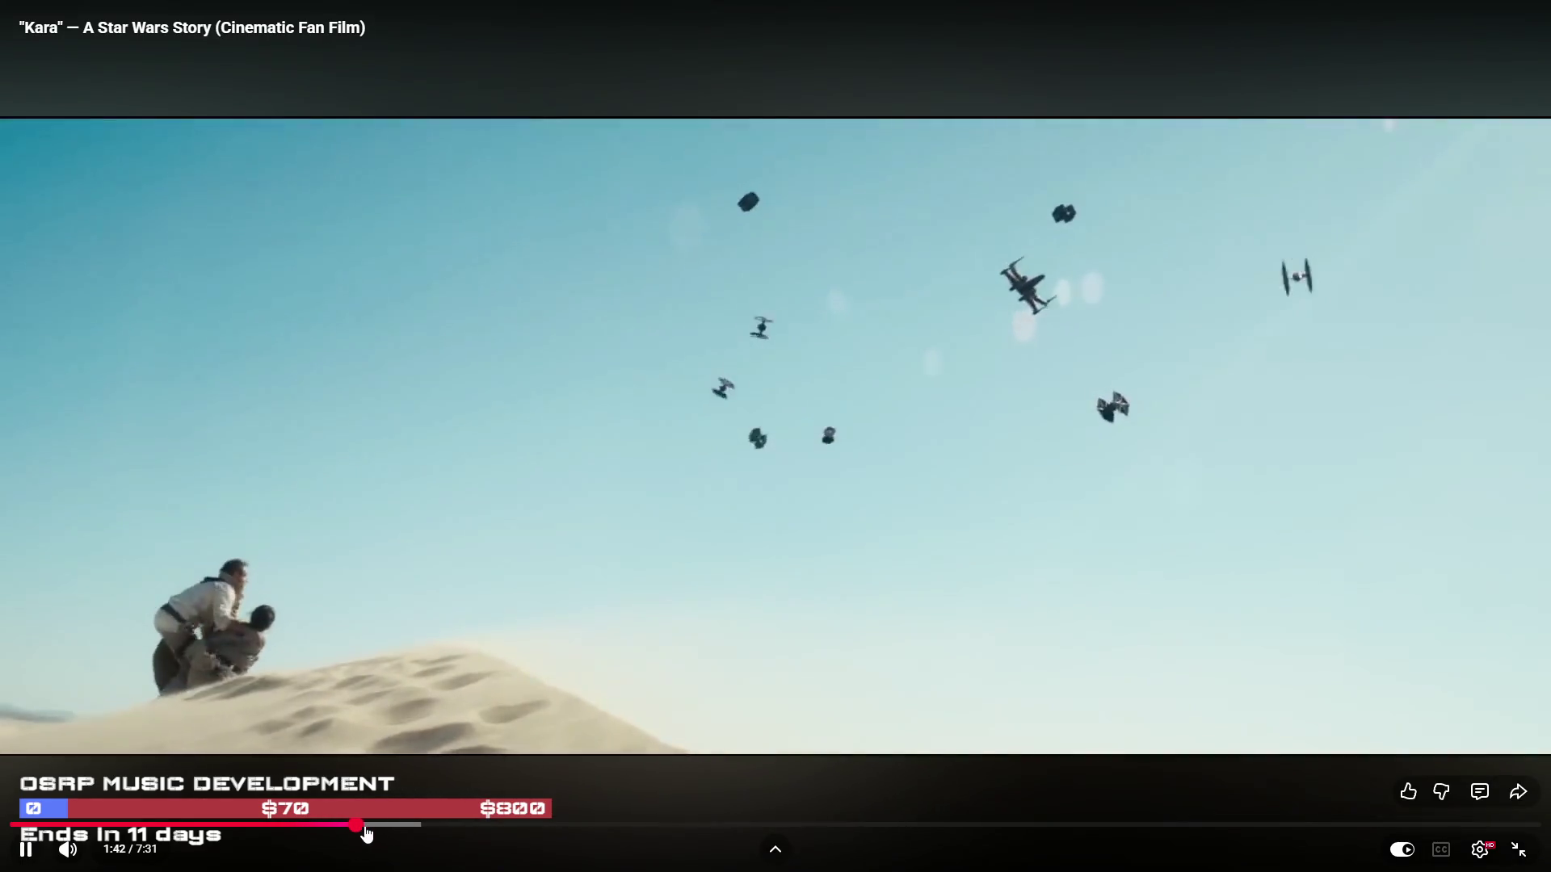
click(341, 832)
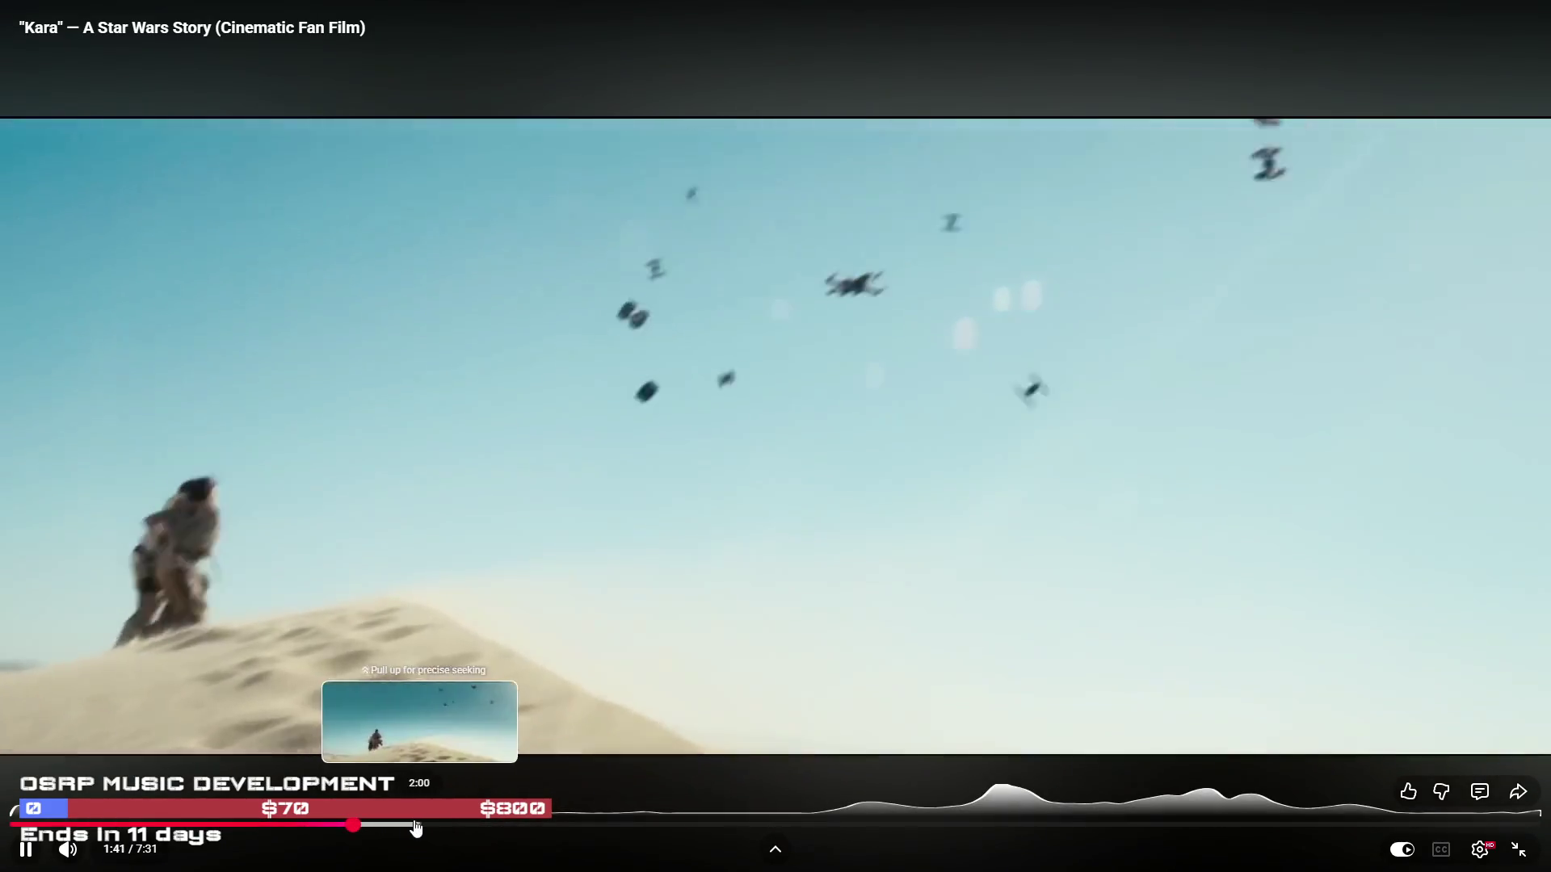
click(409, 827)
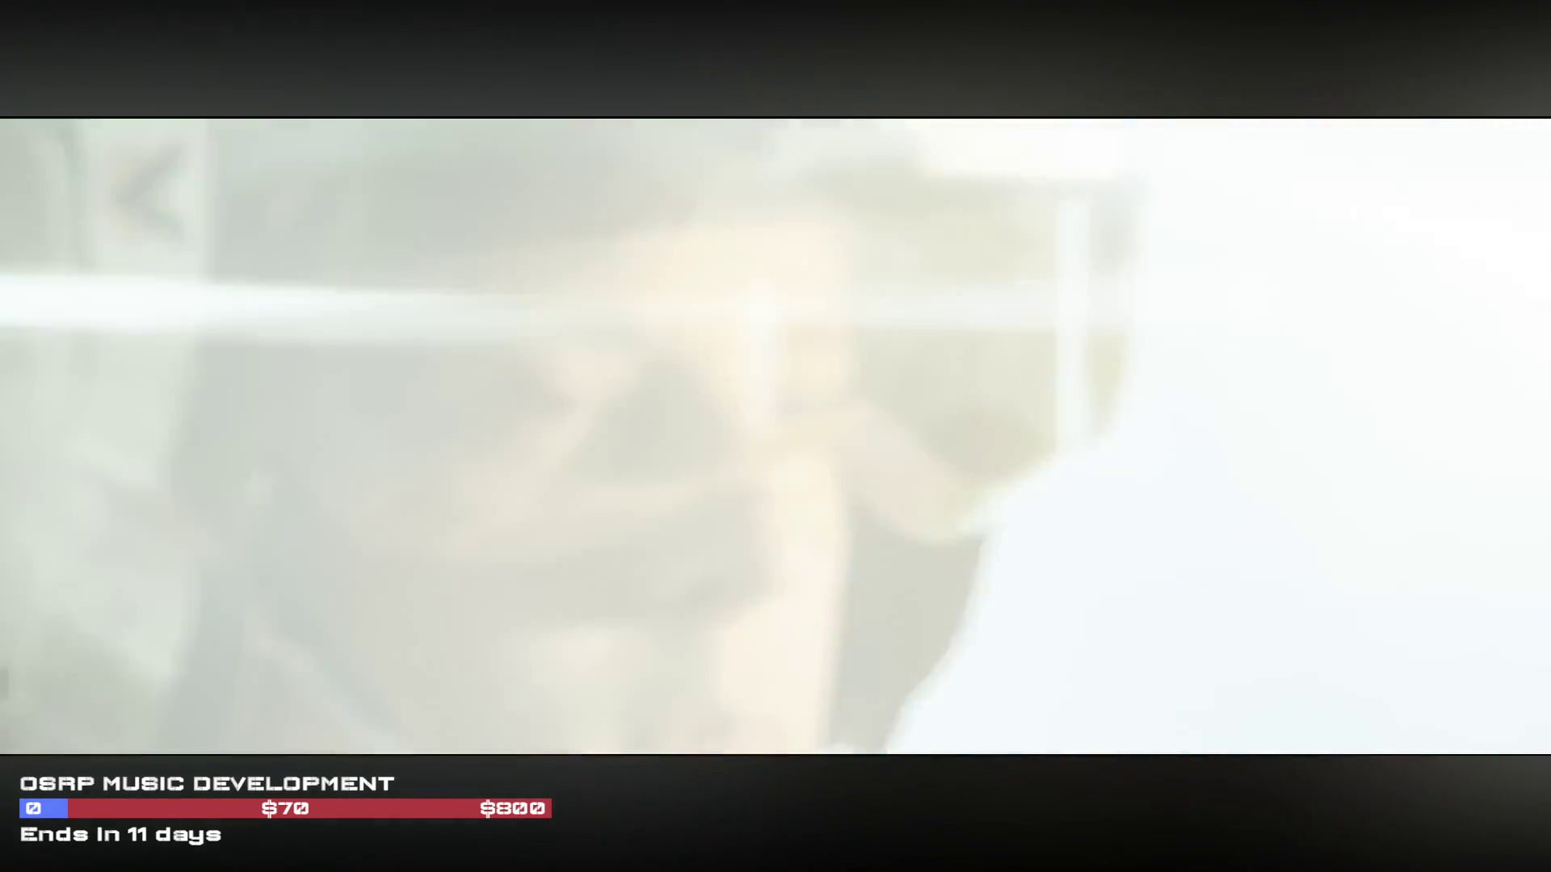
mouse_move(1024, 802)
drag(599, 824, 894, 824)
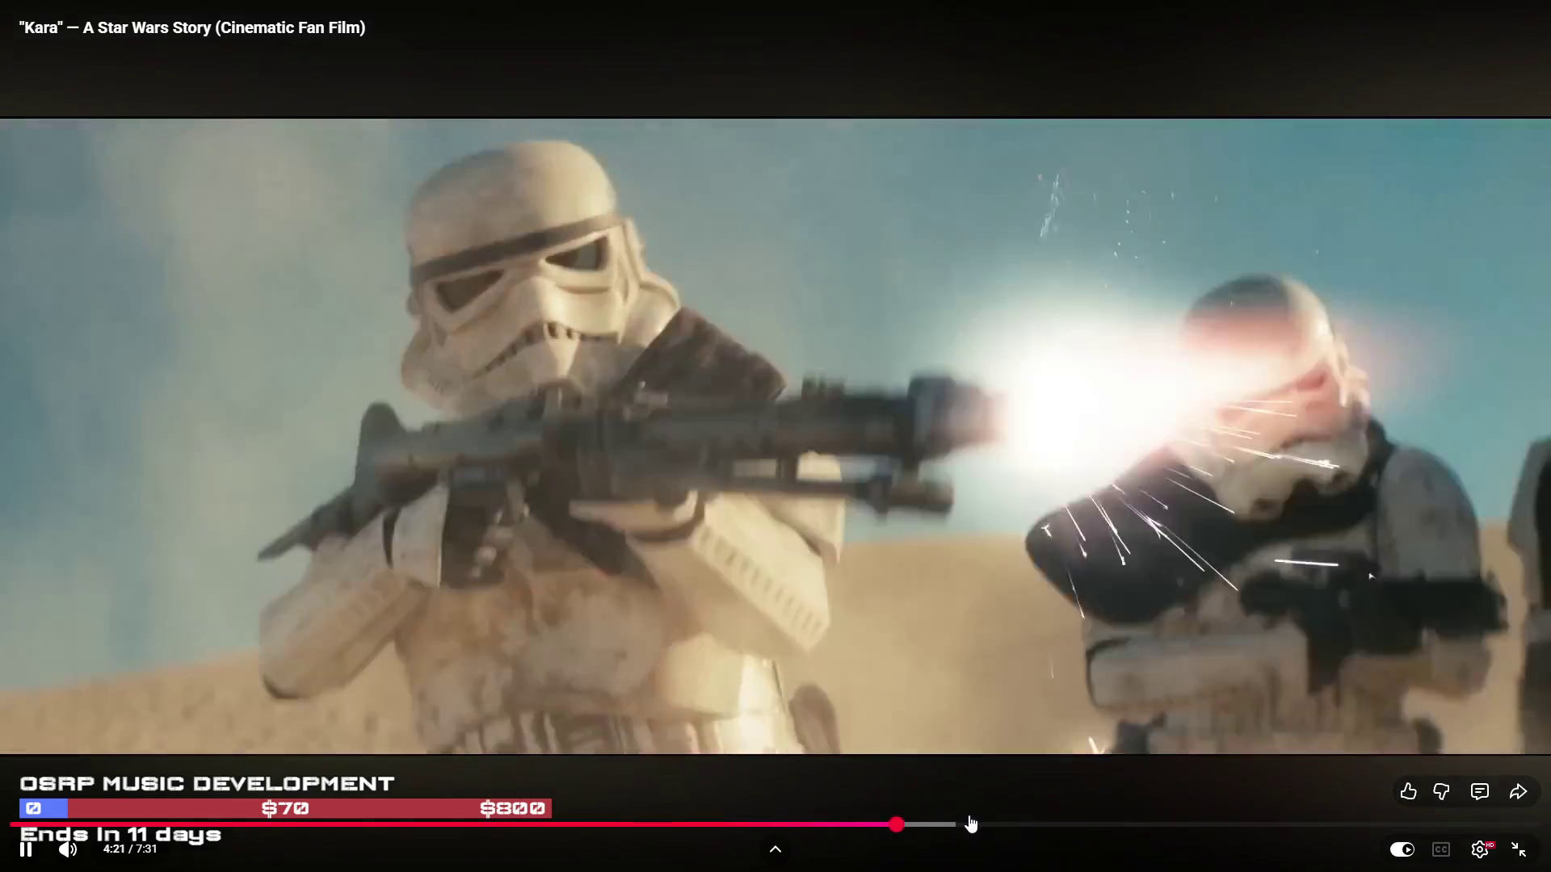
click(965, 824)
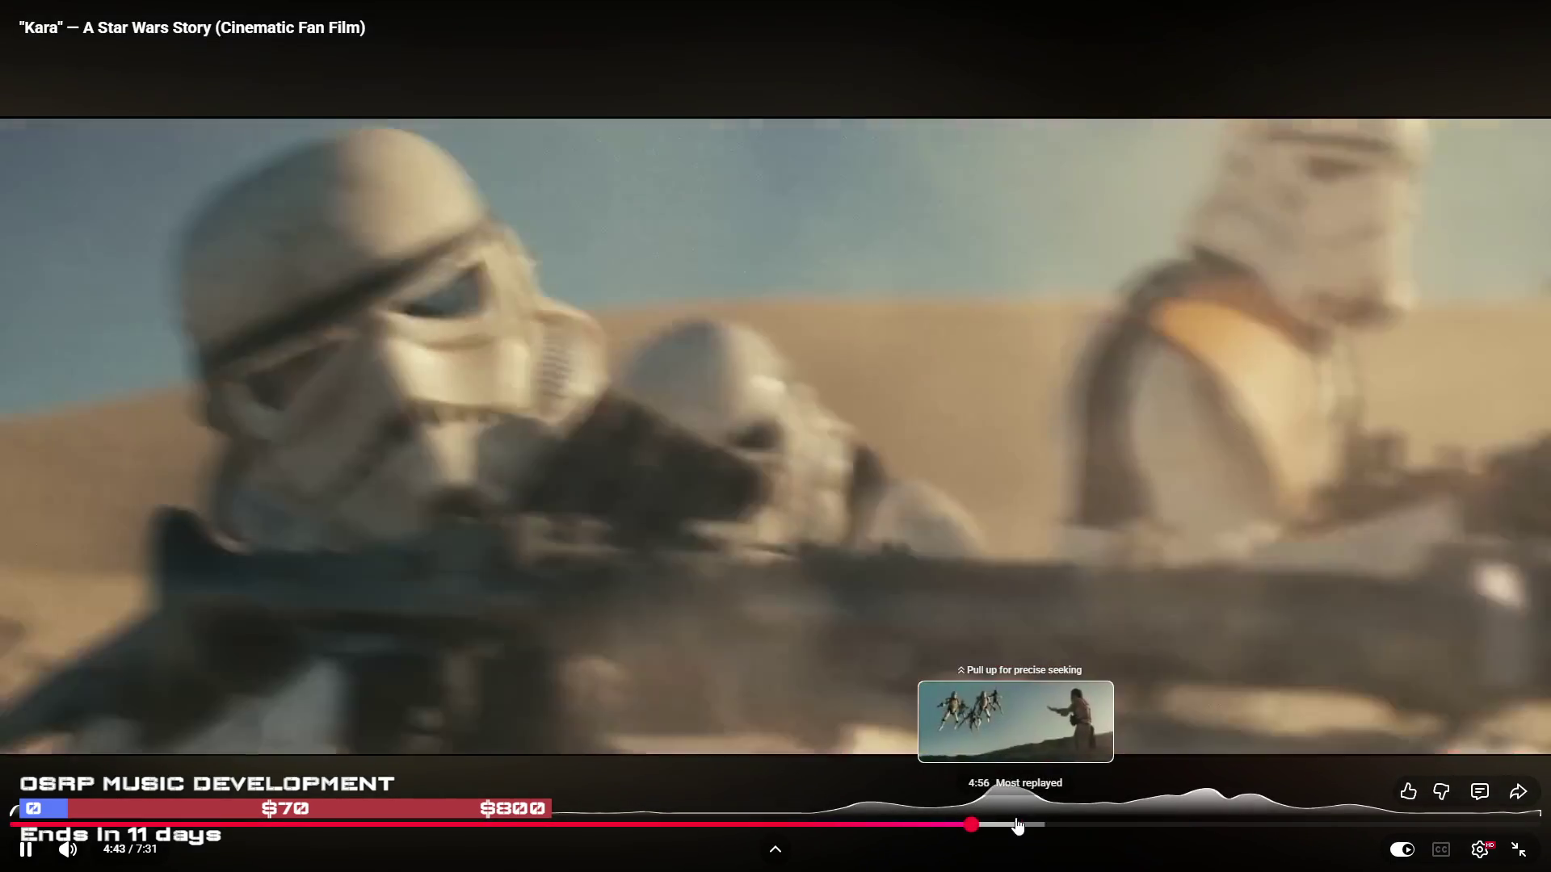
click(1018, 824)
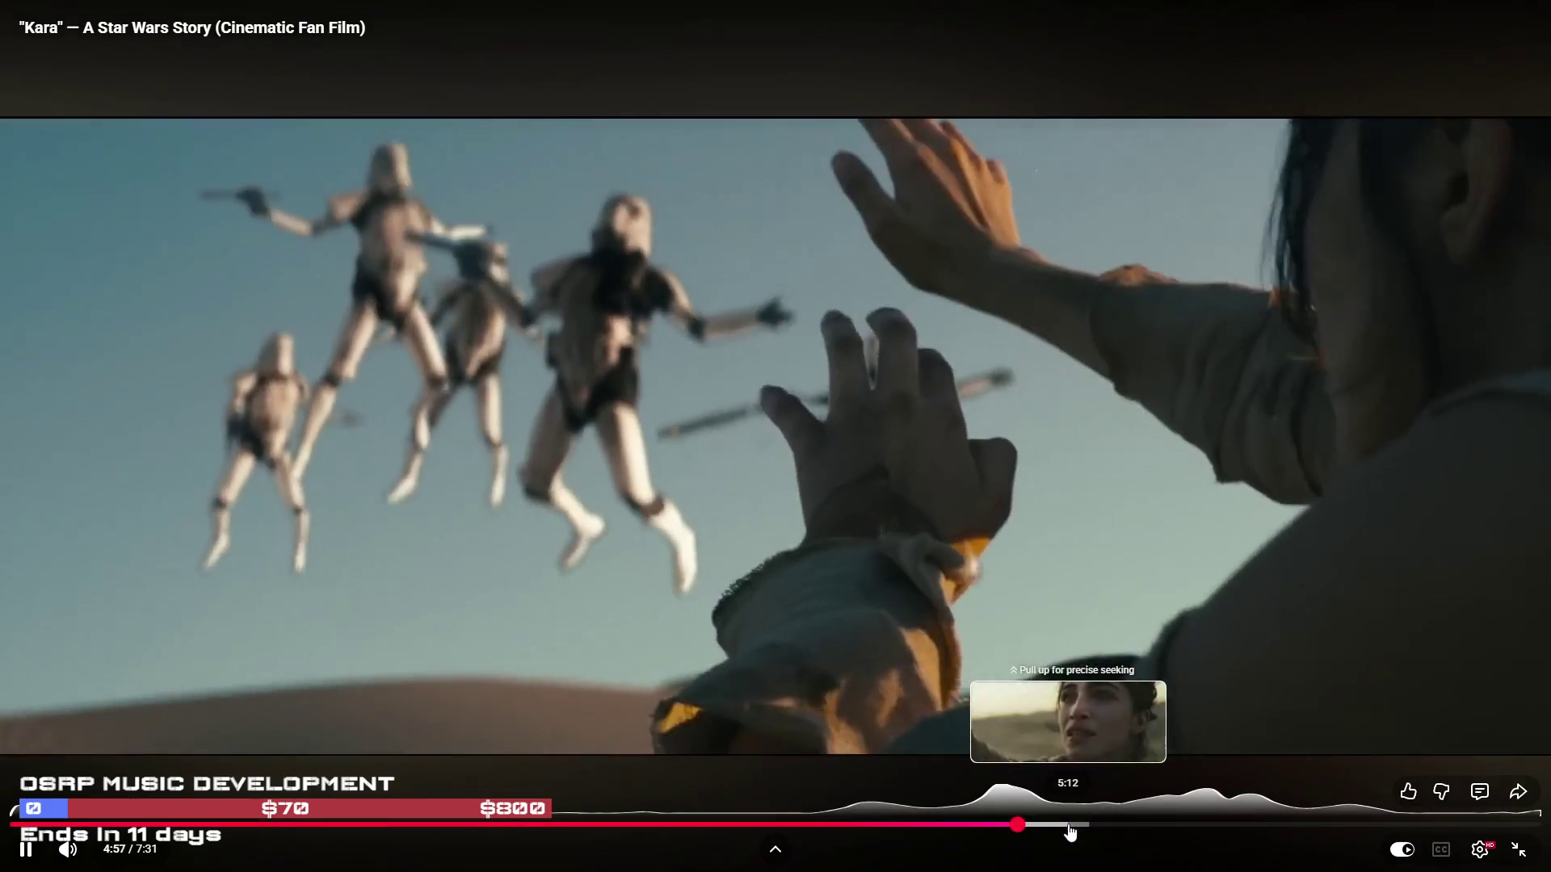
click(1057, 824)
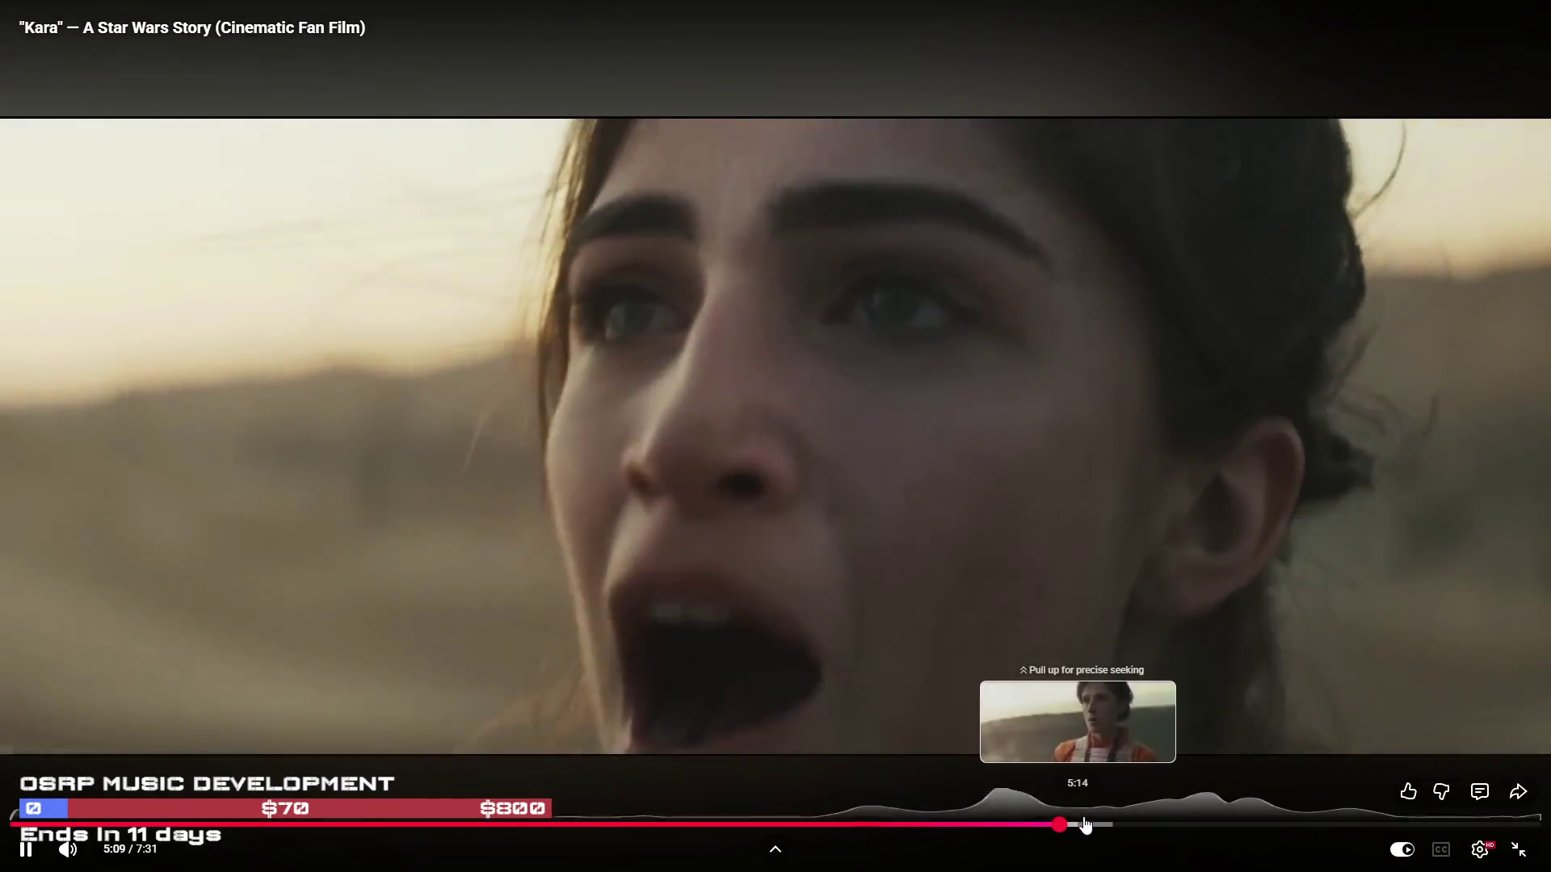
Skip past 6:32 to the end credits at 6:56 and exit full-screen
click(1116, 824)
click(1142, 825)
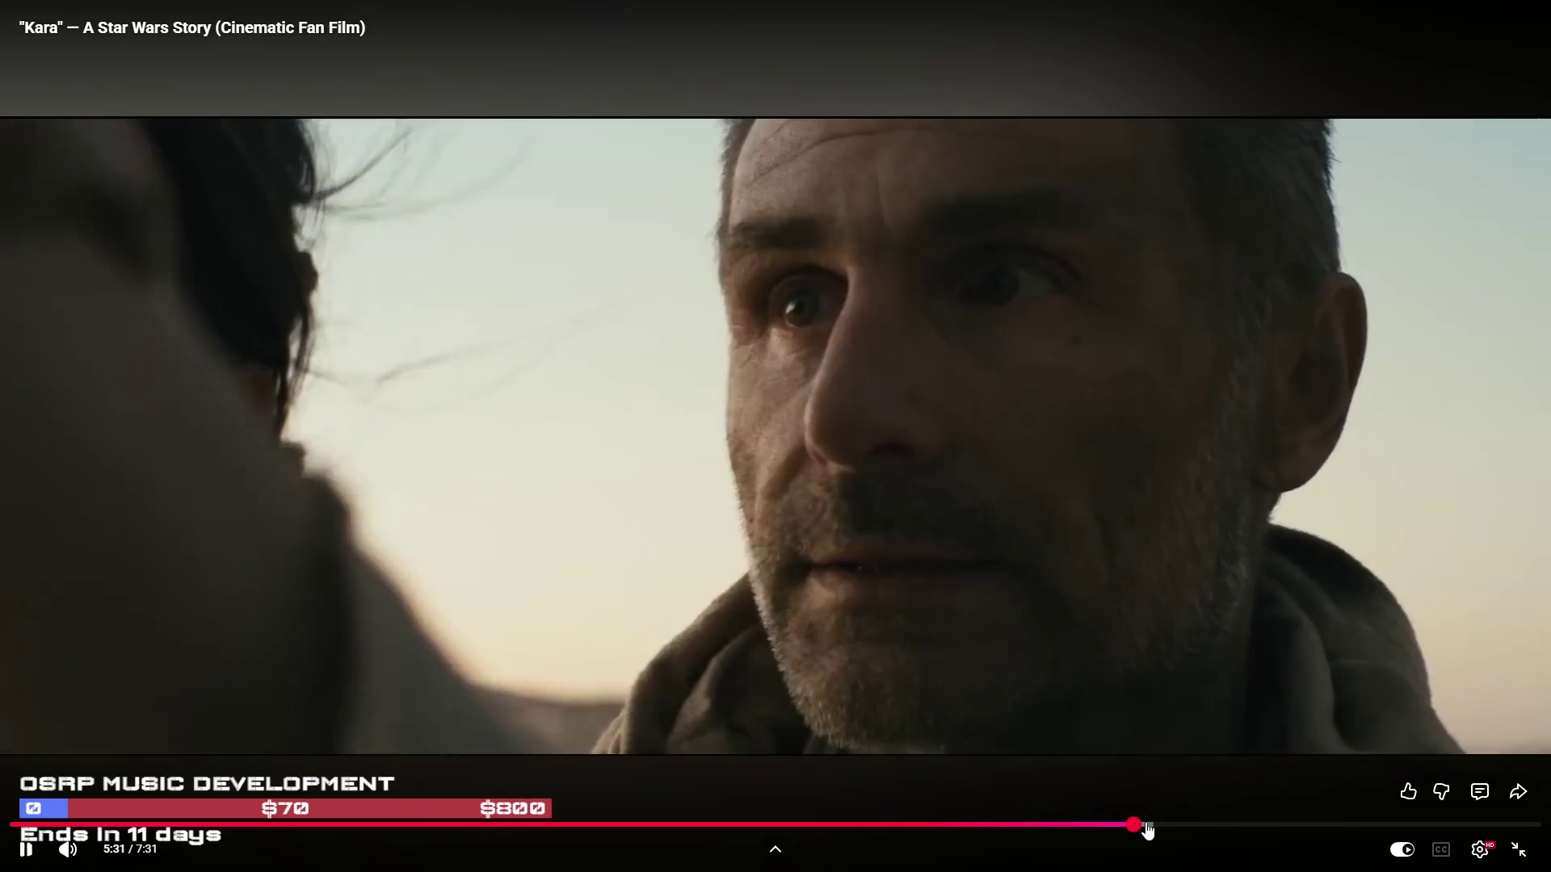
click(1174, 825)
click(1248, 825)
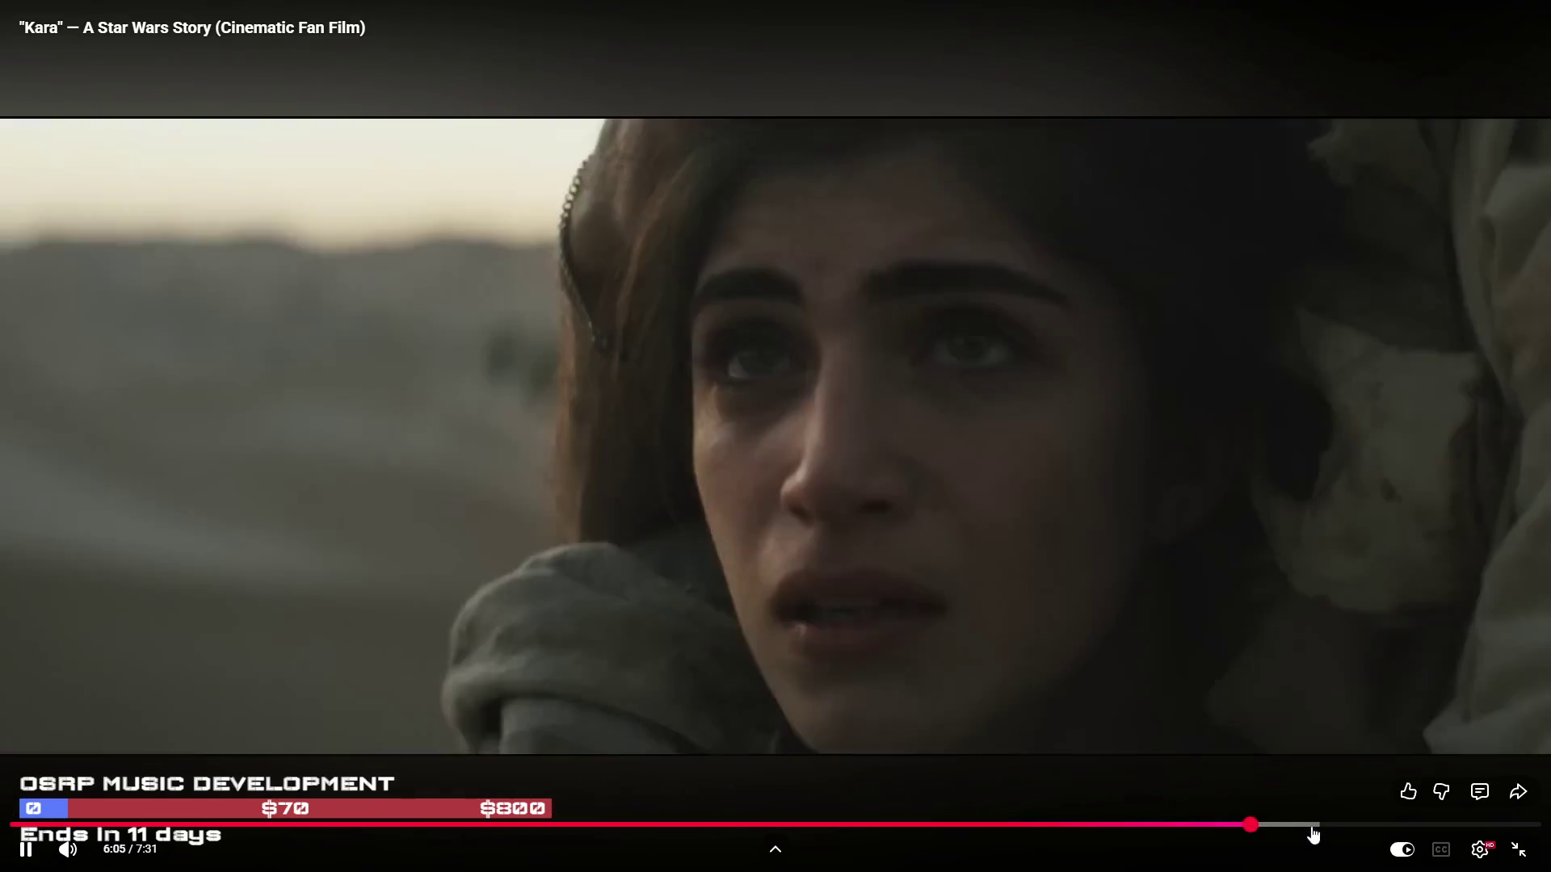
click(1308, 824)
click(1342, 825)
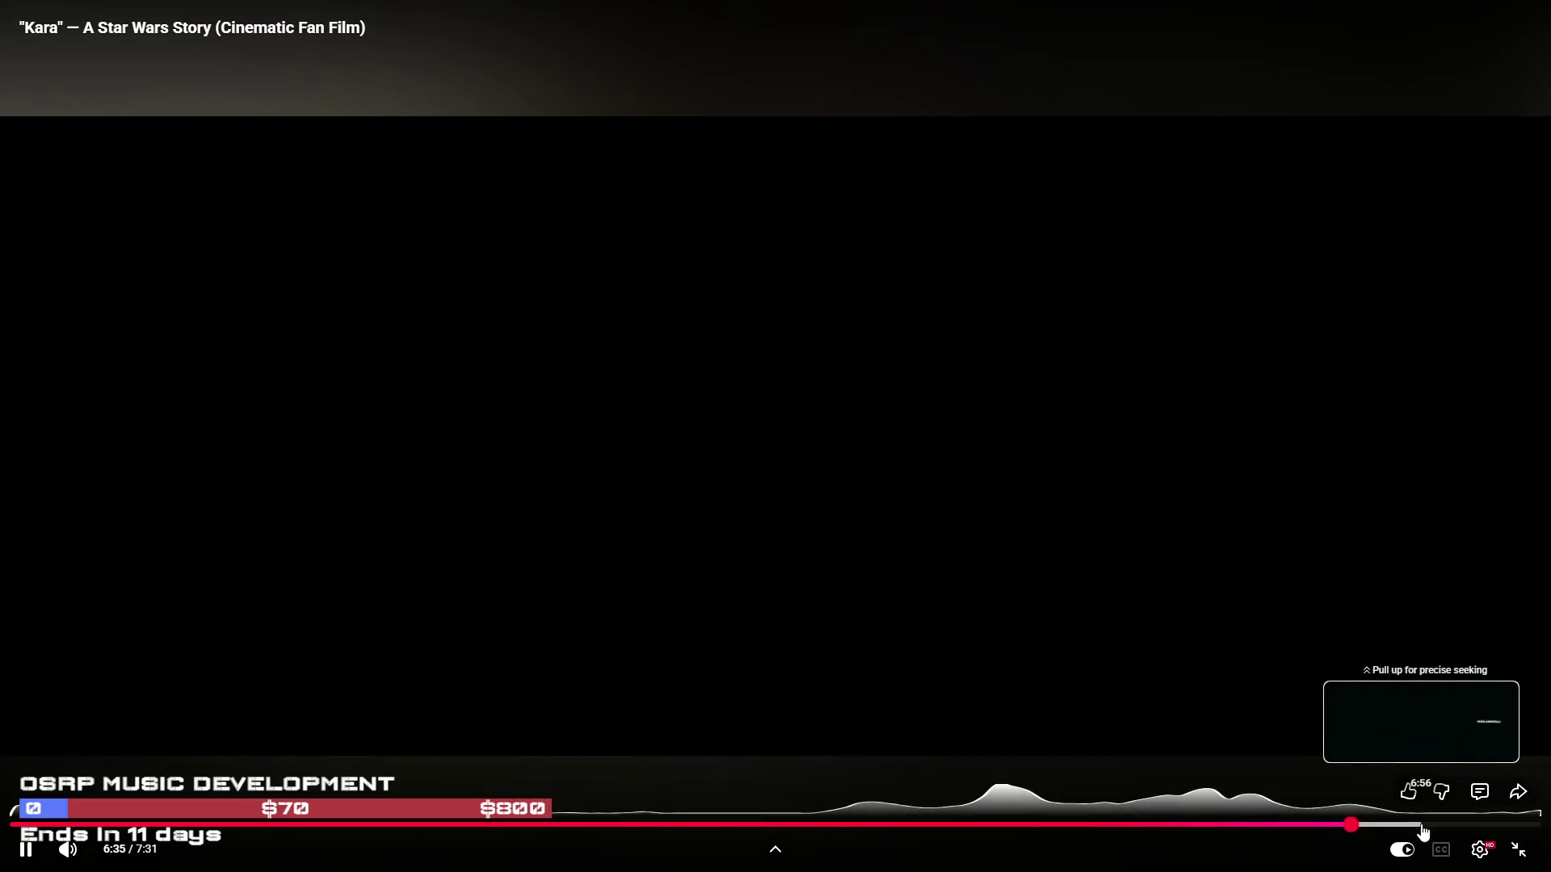
click(1421, 825)
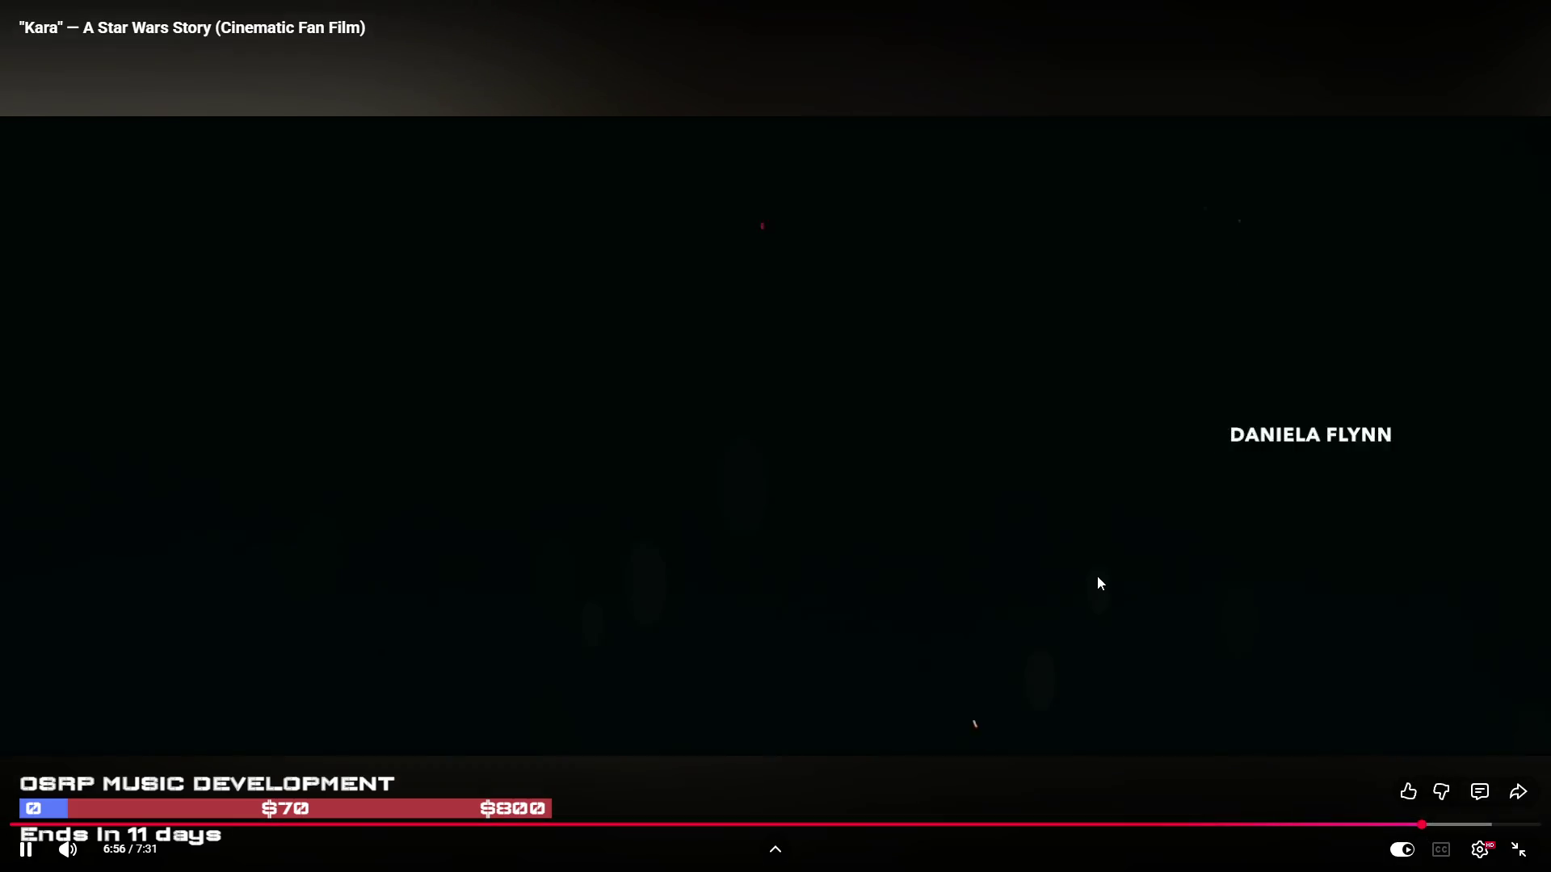
click(1517, 850)
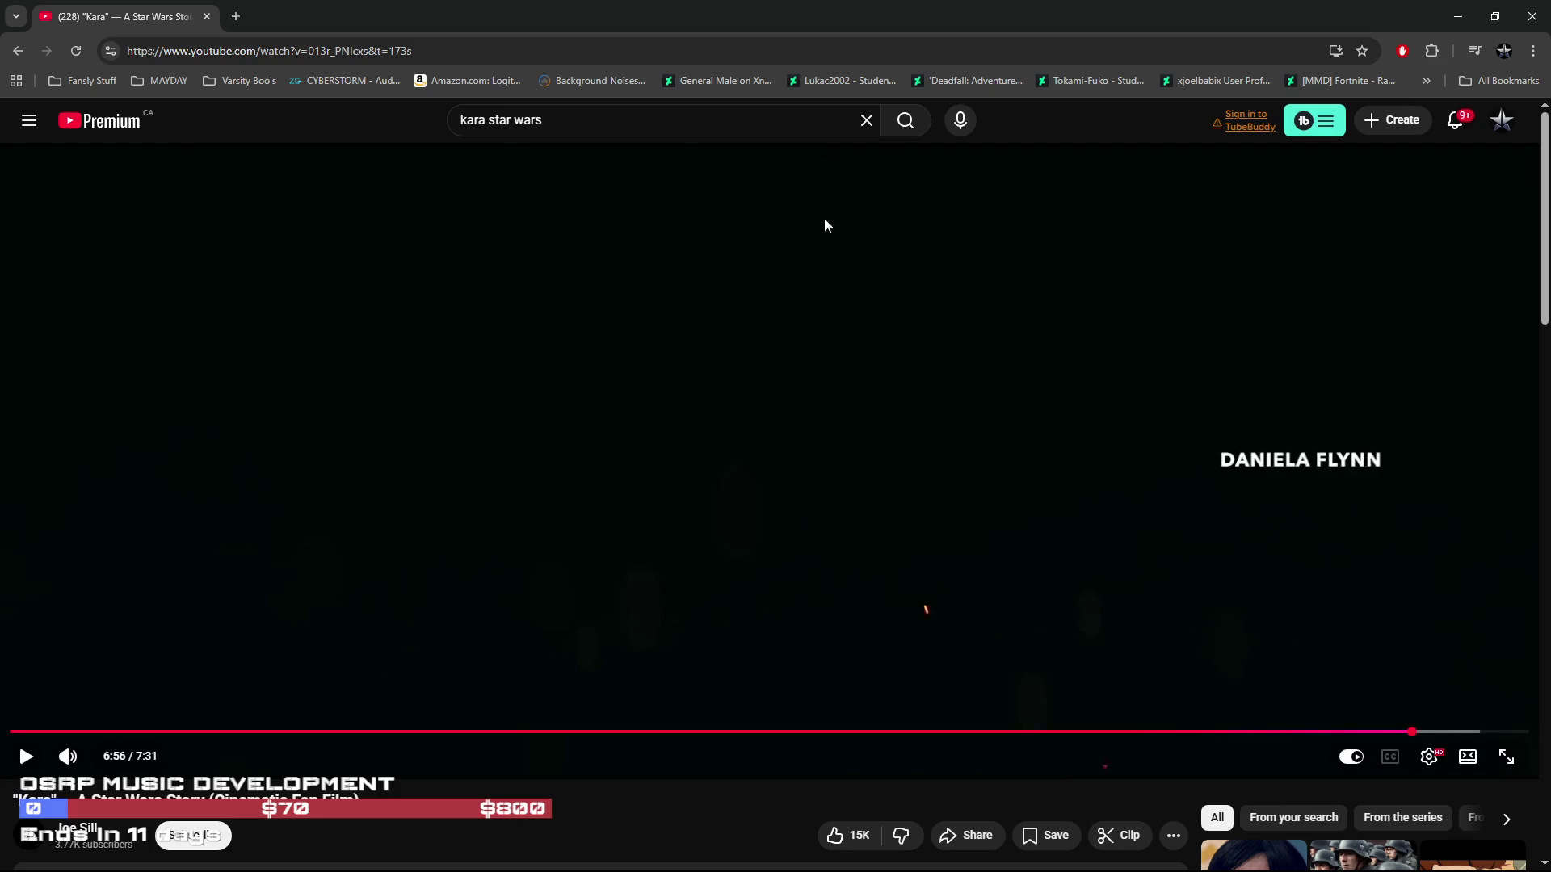
Go to your channel and open 'Star Wars - Kara - Audio Replacement' in a new tab
click(1504, 122)
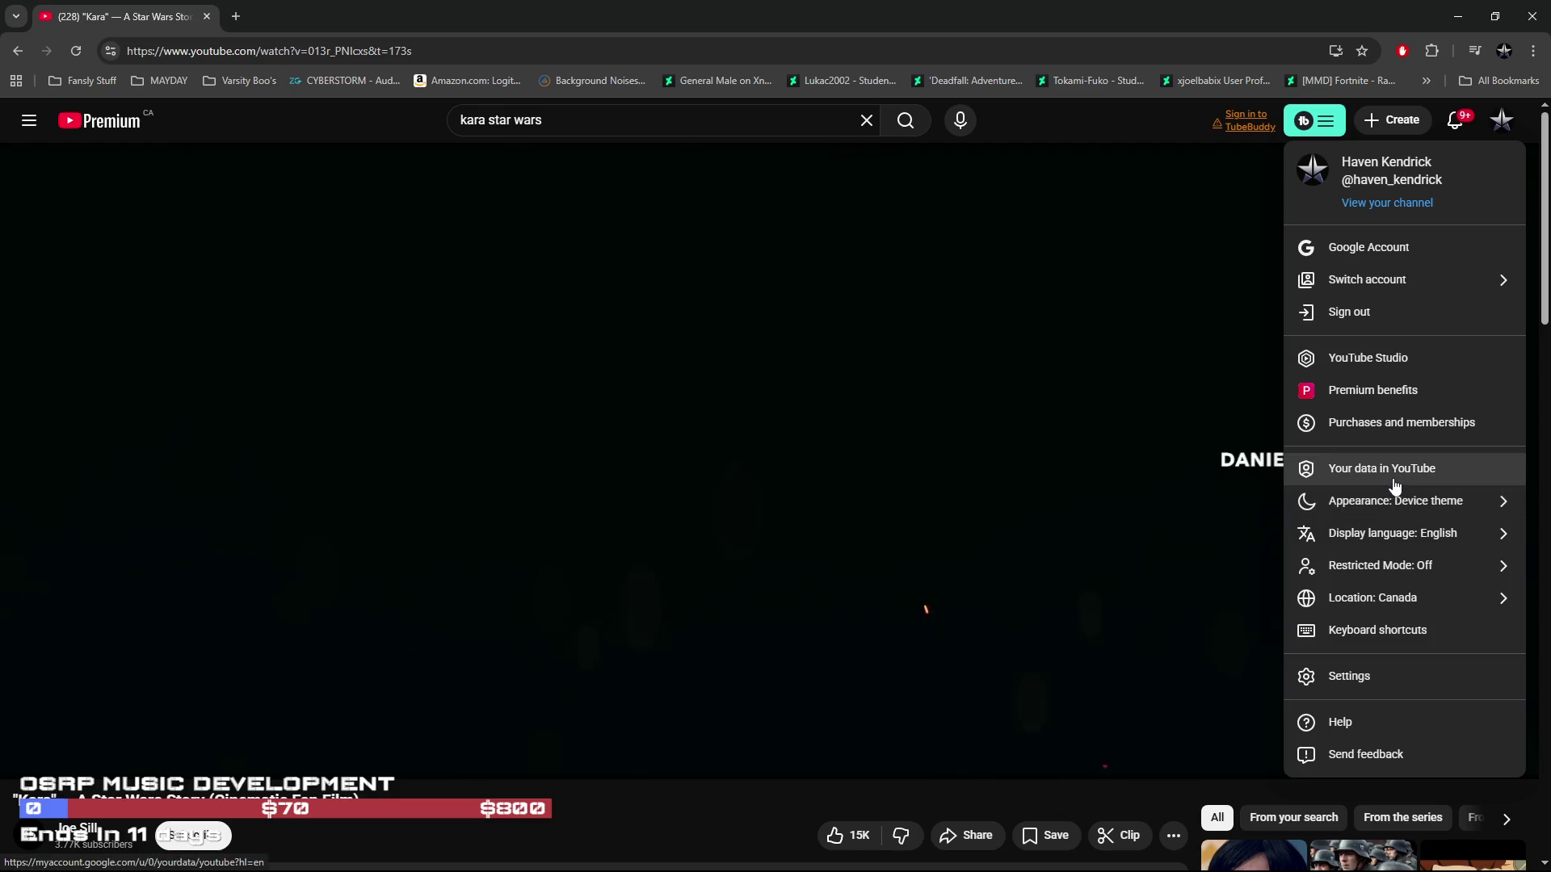
click(1355, 209)
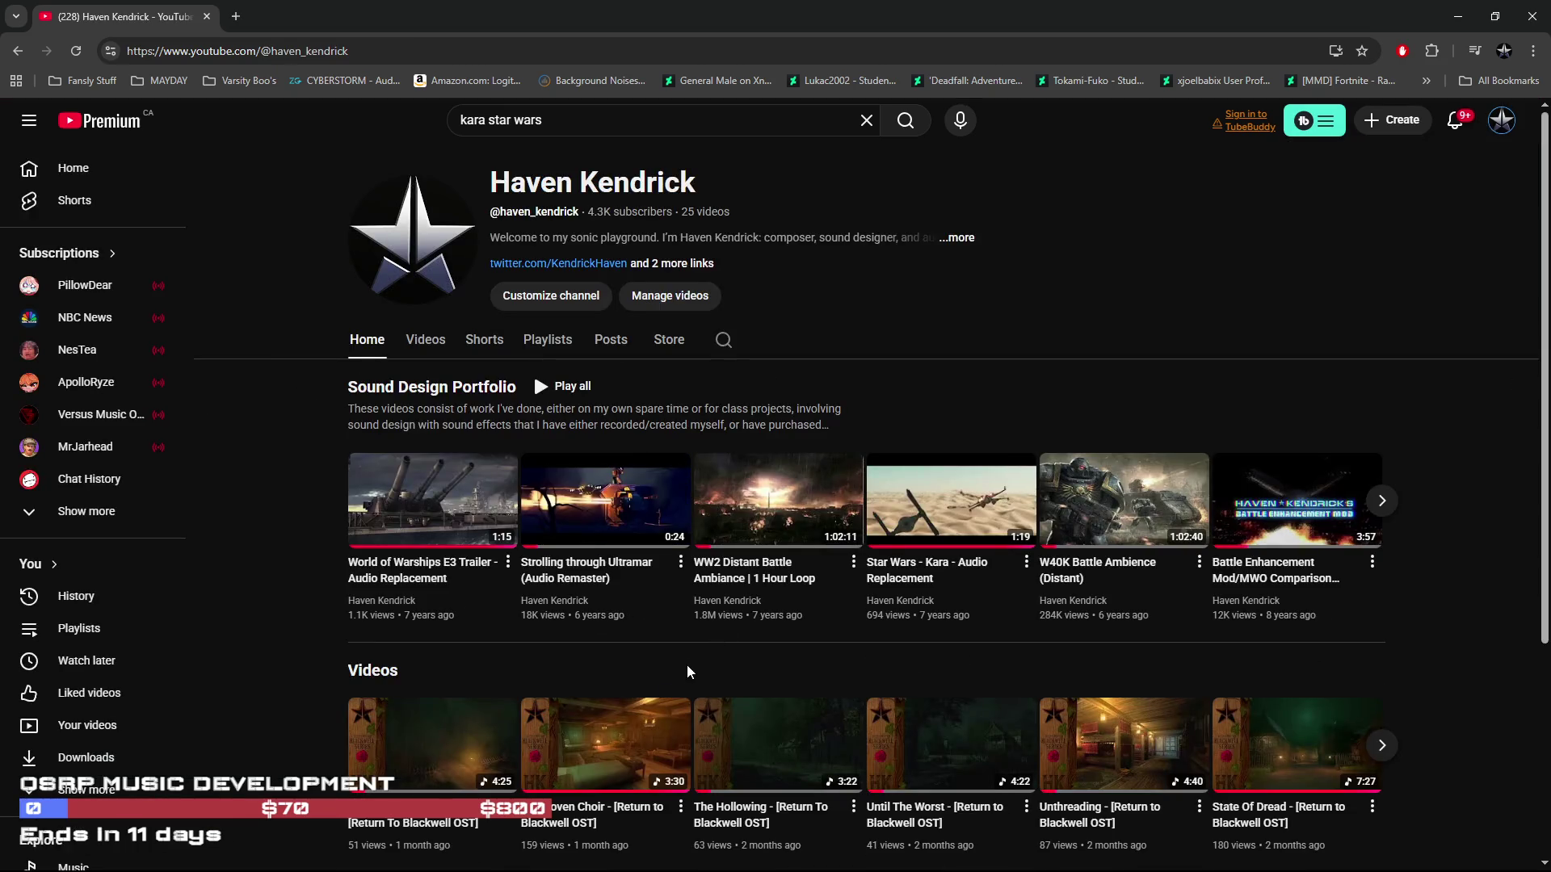
middle_click(948, 509)
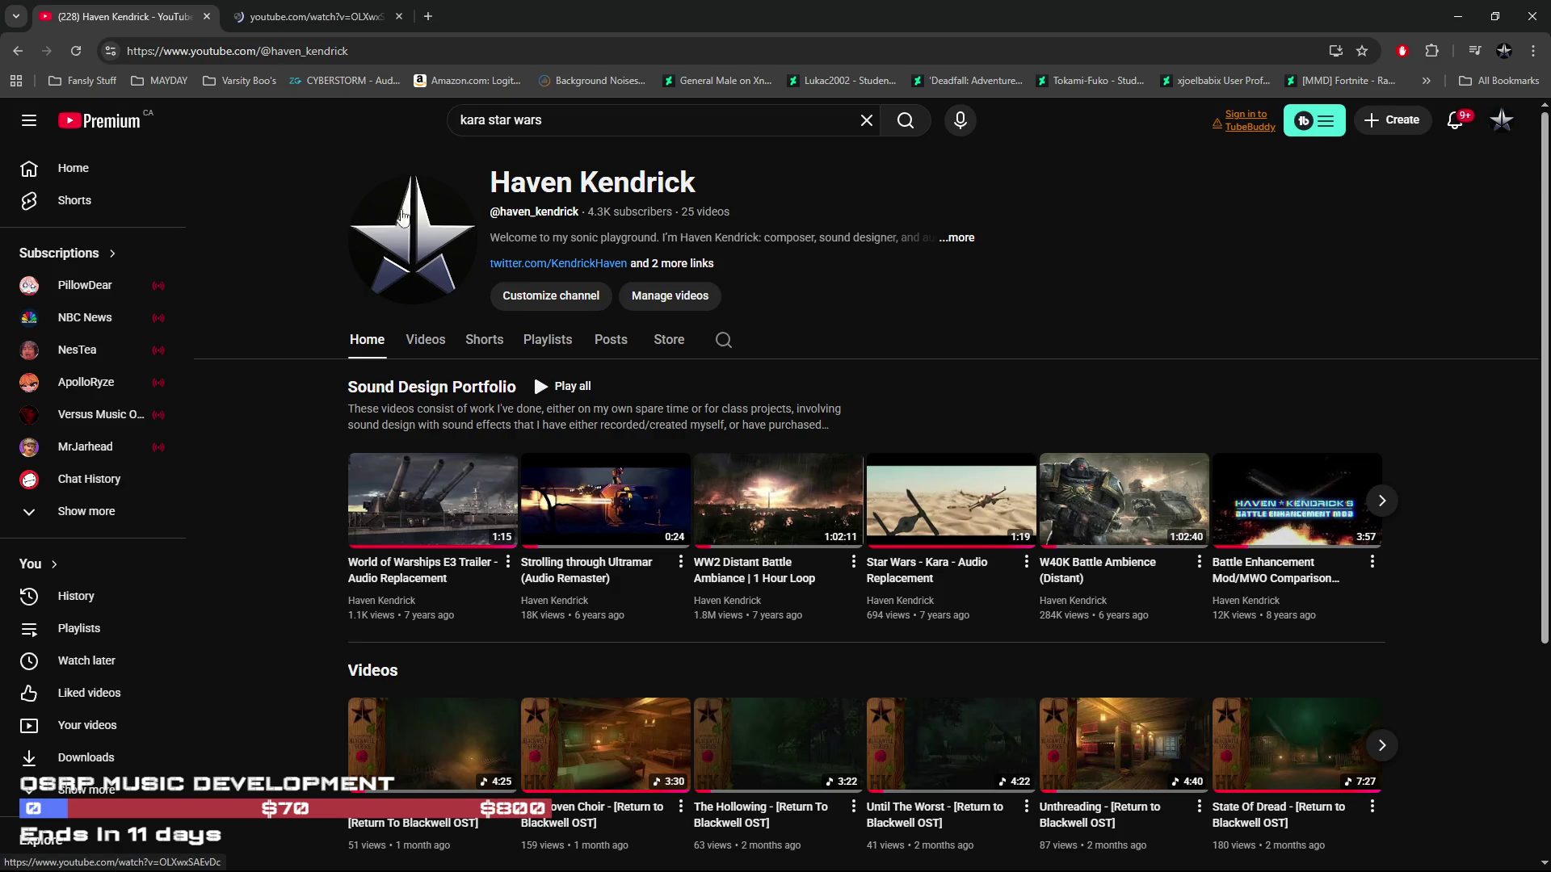
click(283, 19)
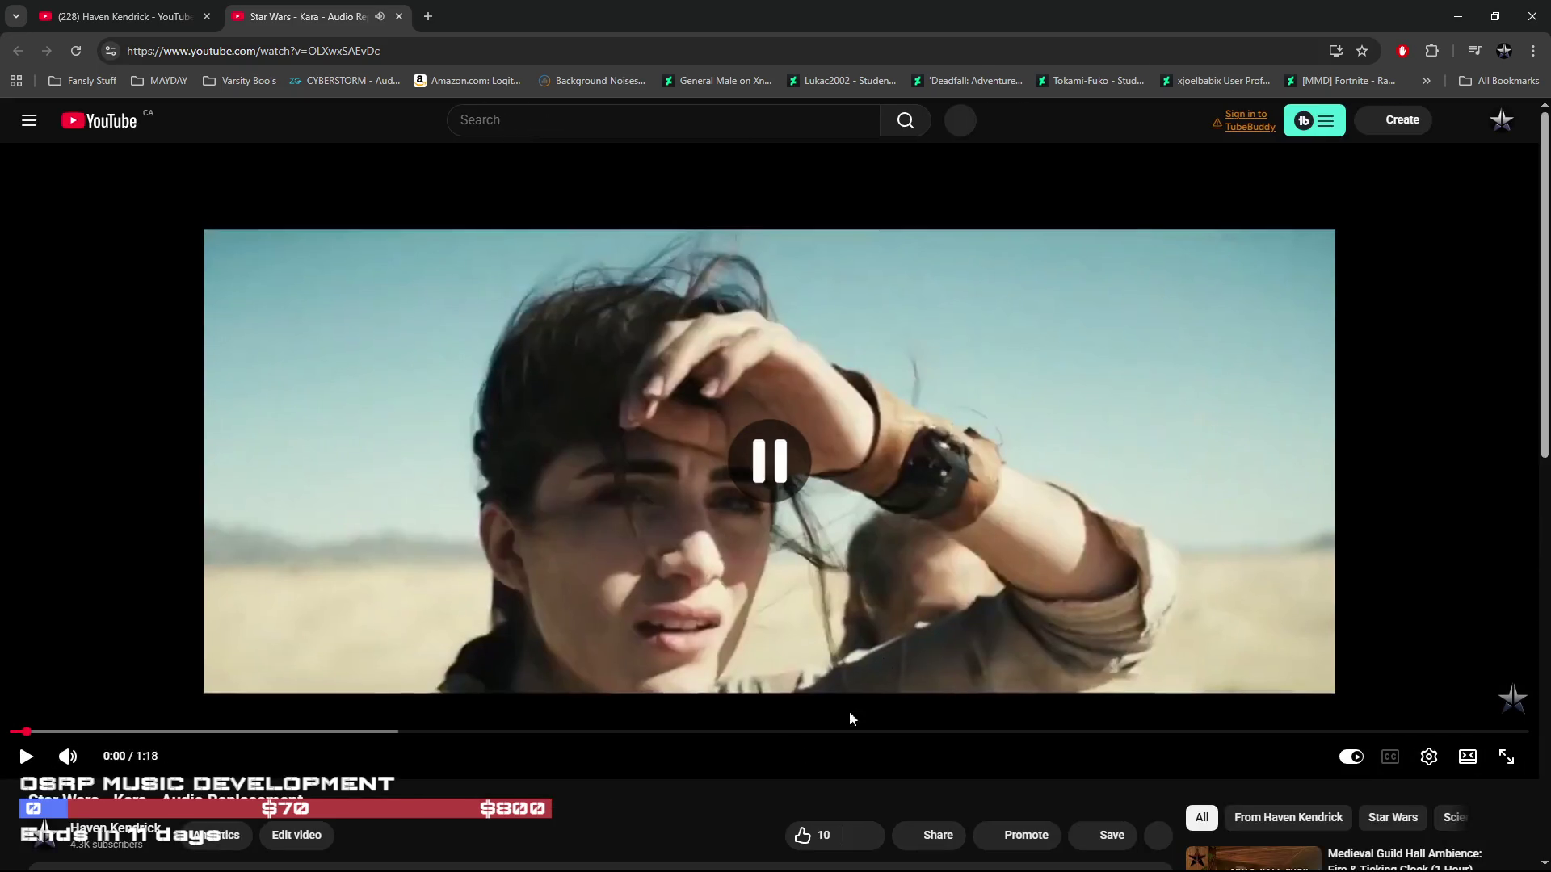
Watch the Kara audio replacement full-screen, pause at the end, and return to the channel page
click(1506, 757)
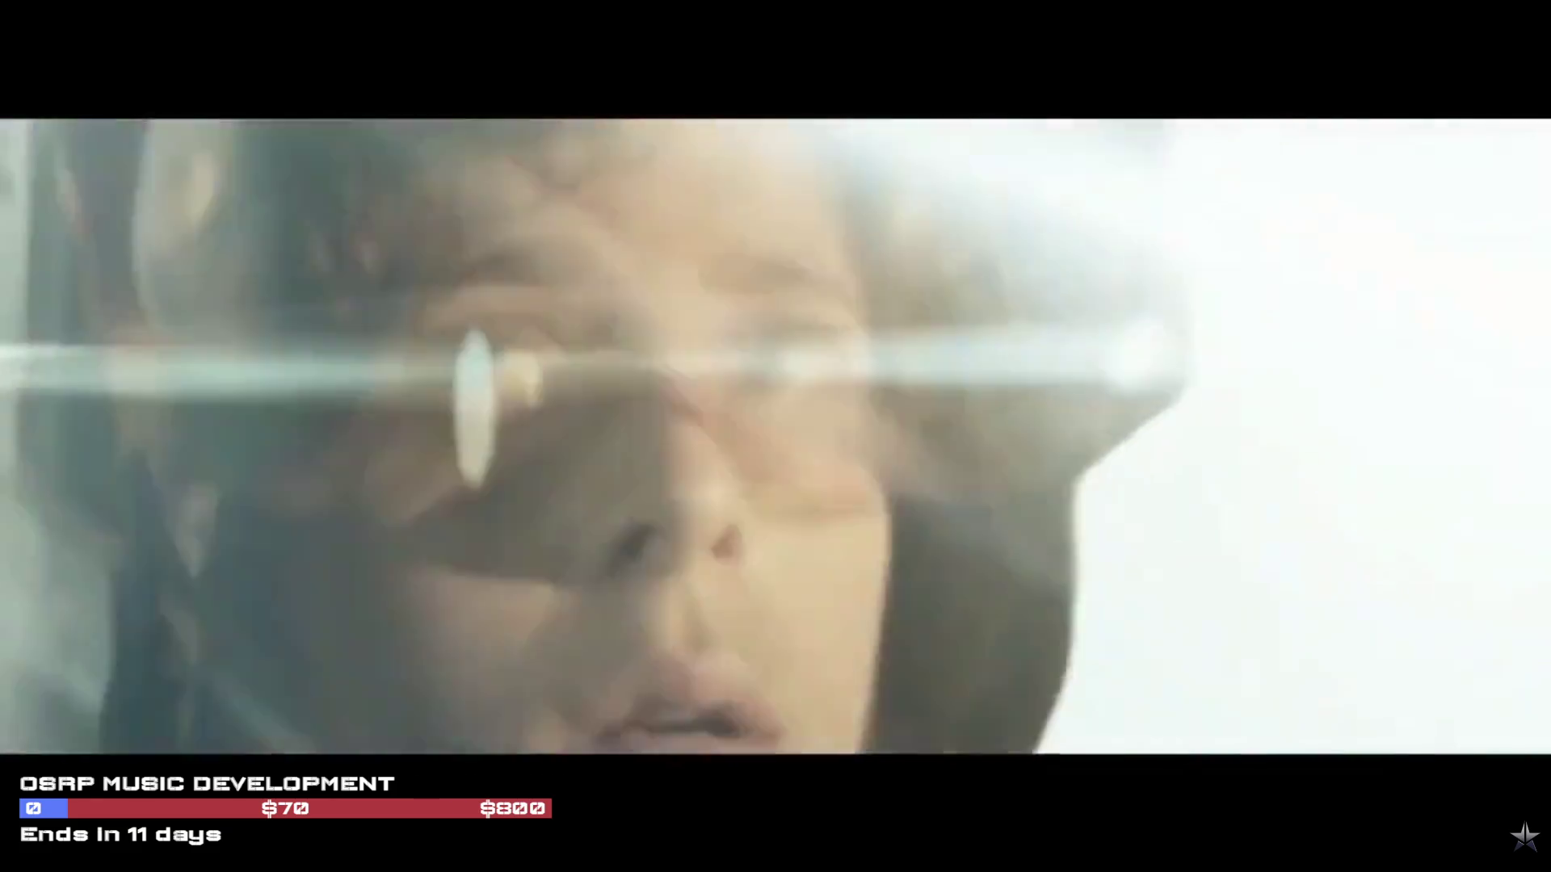
click(1349, 667)
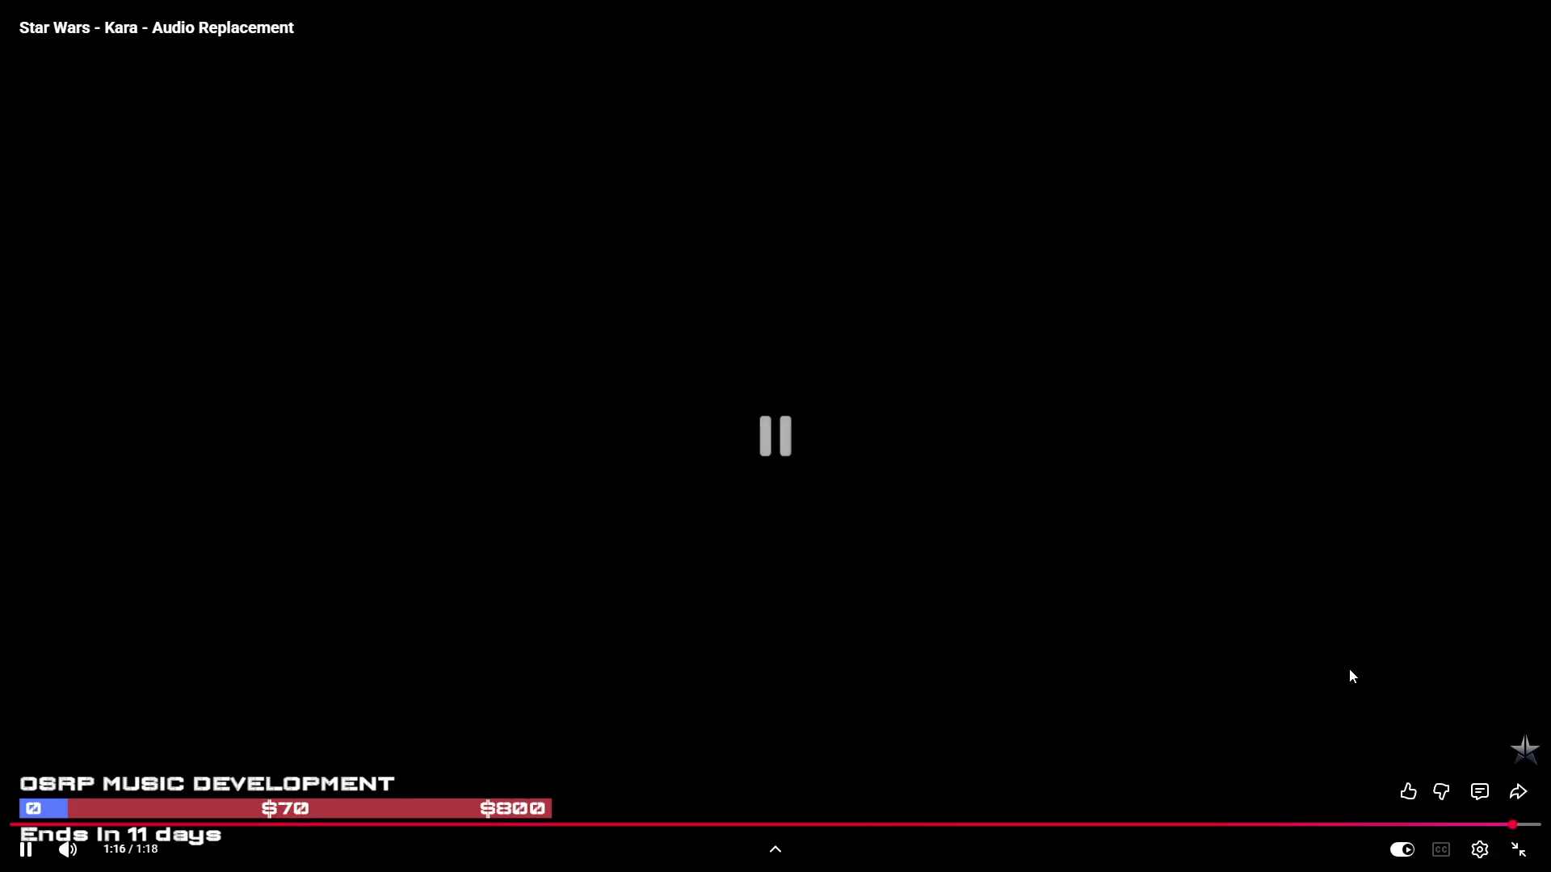
click(1523, 854)
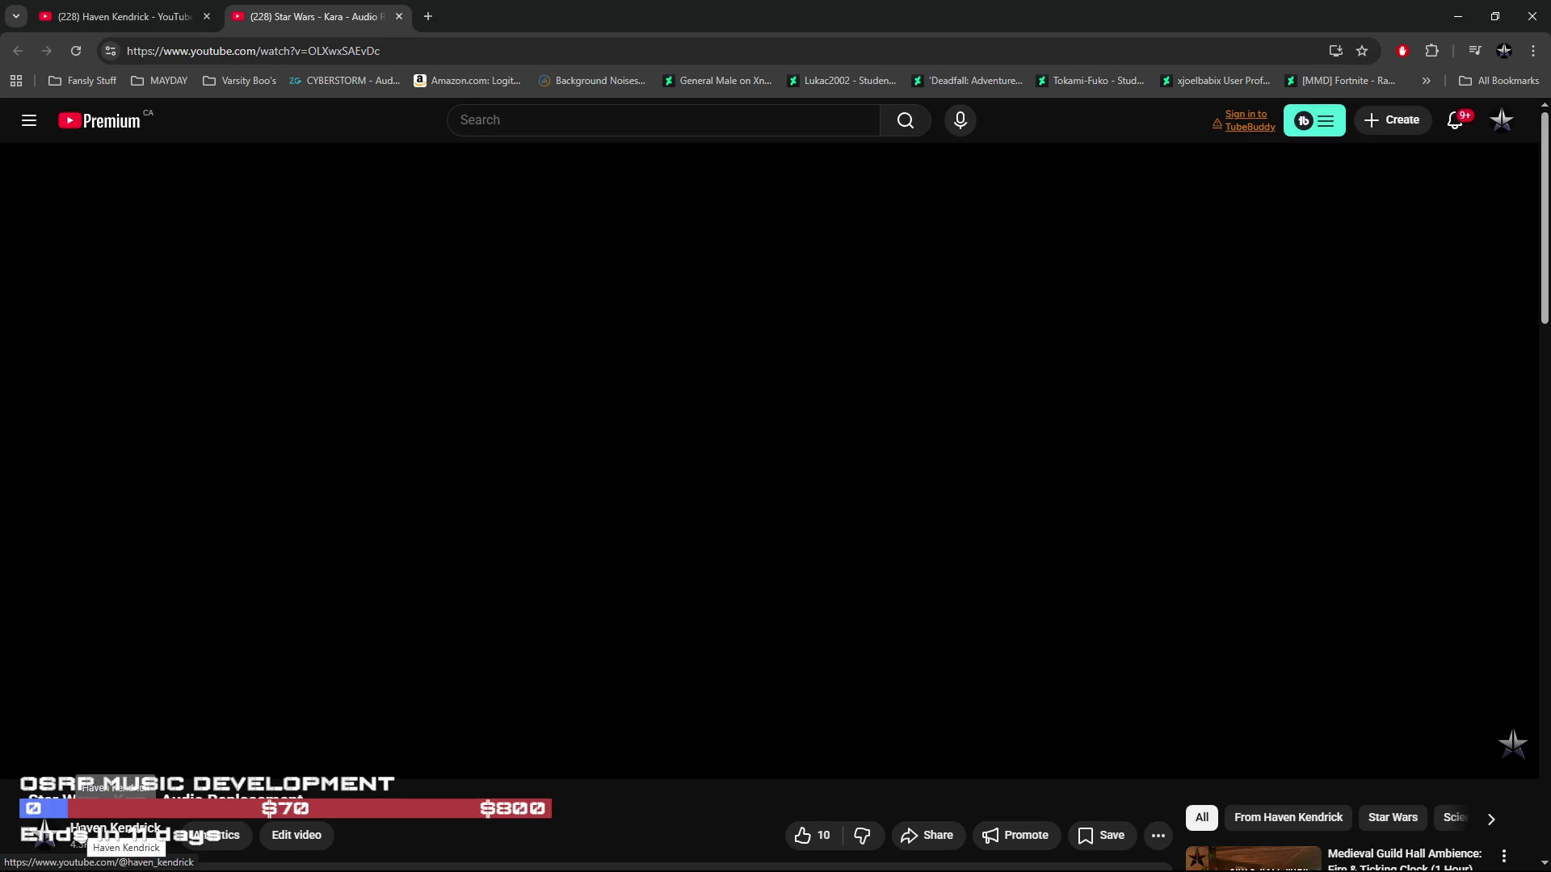
click(113, 829)
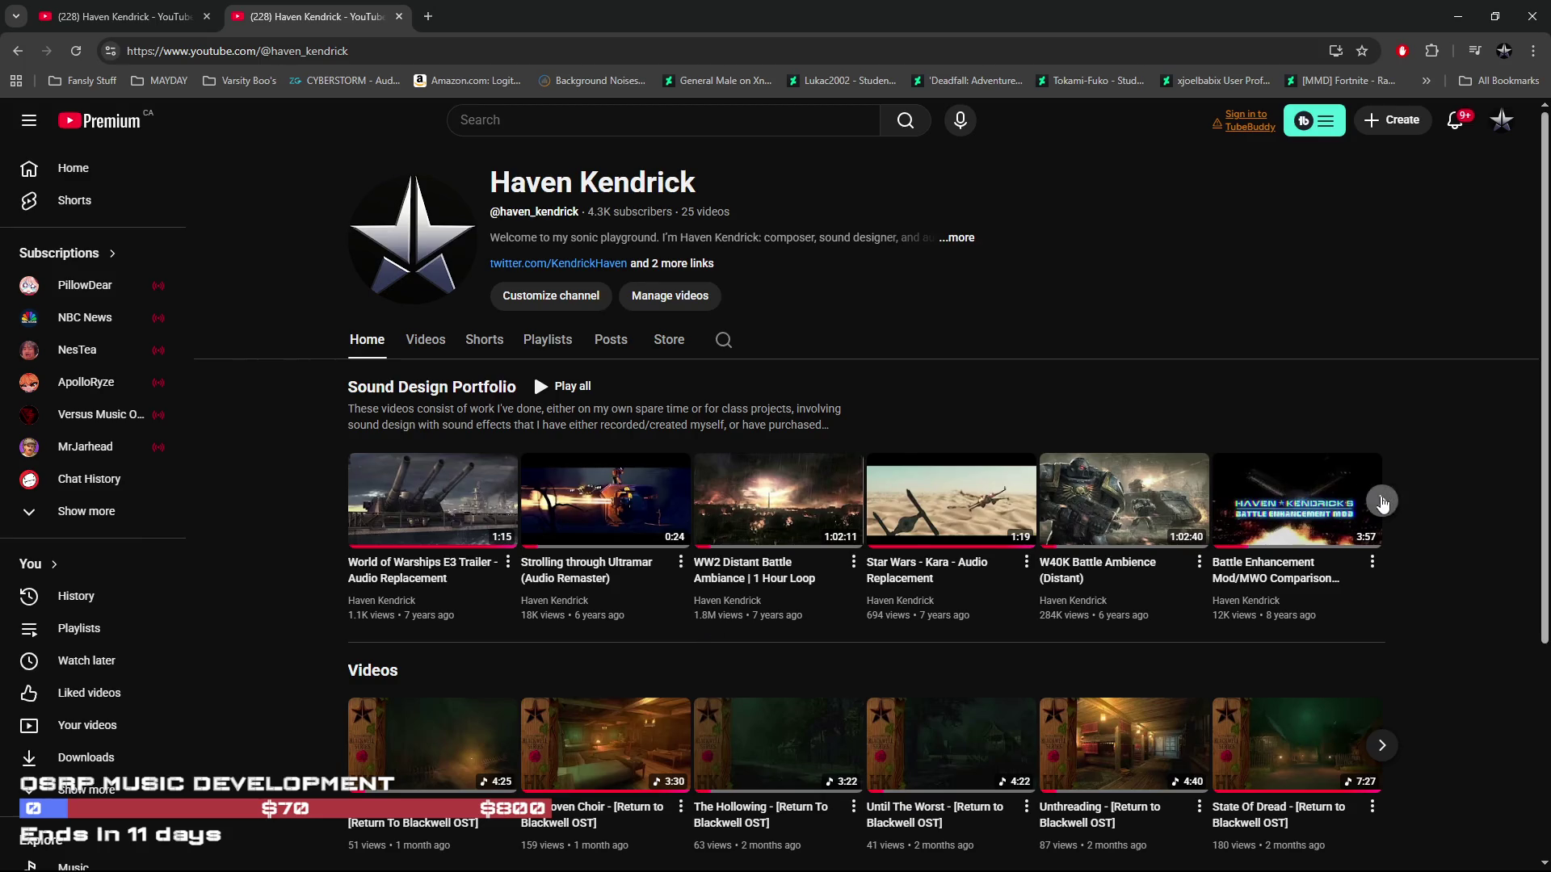
click(1382, 501)
click(348, 501)
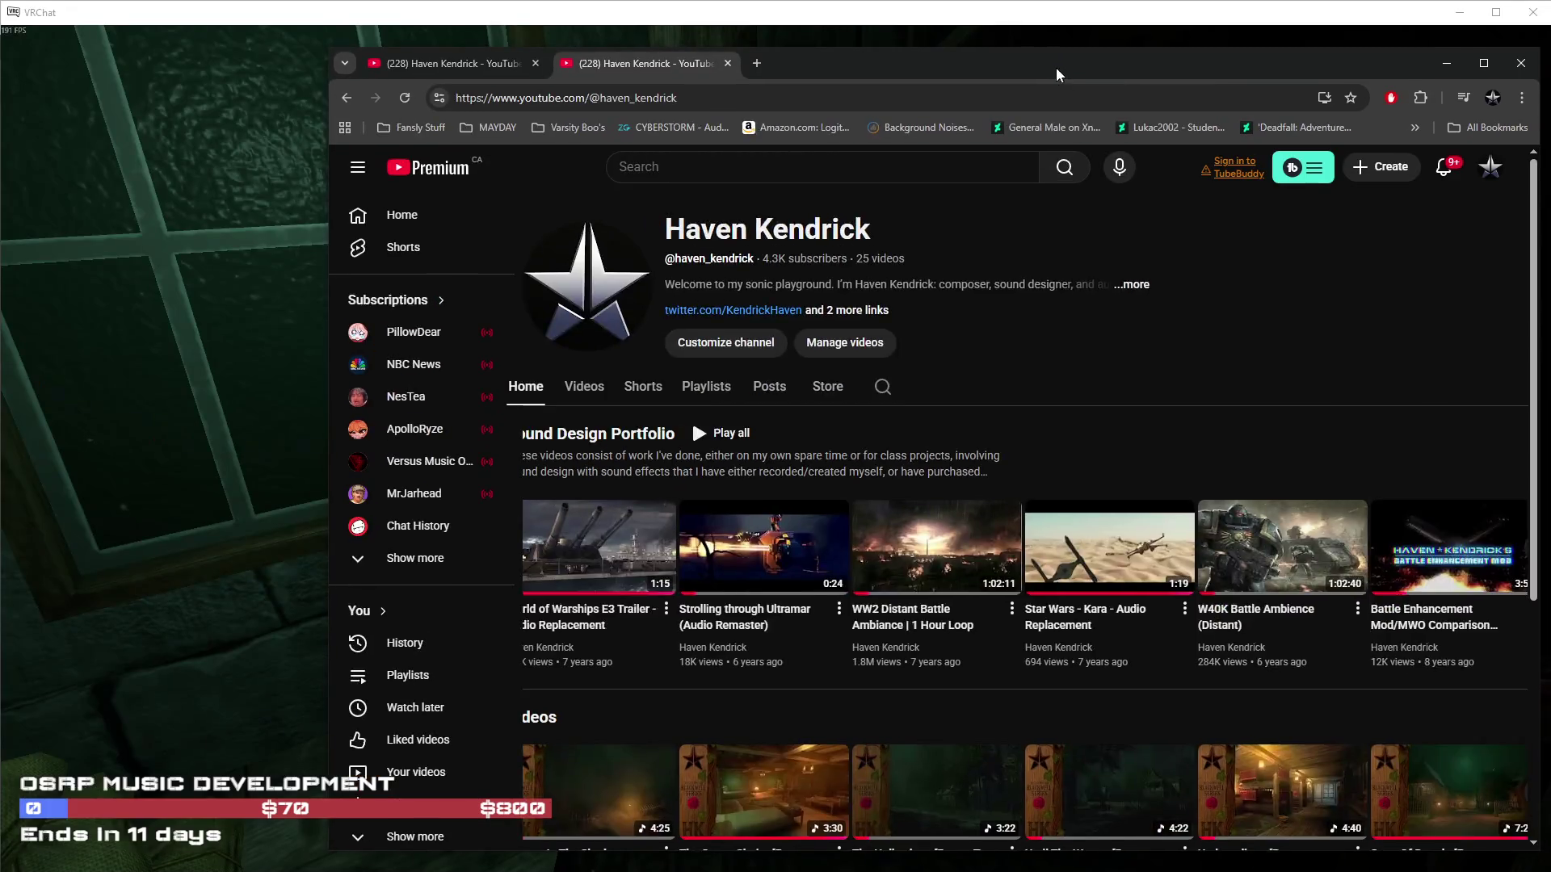
double_click(946, 16)
double_click(945, 60)
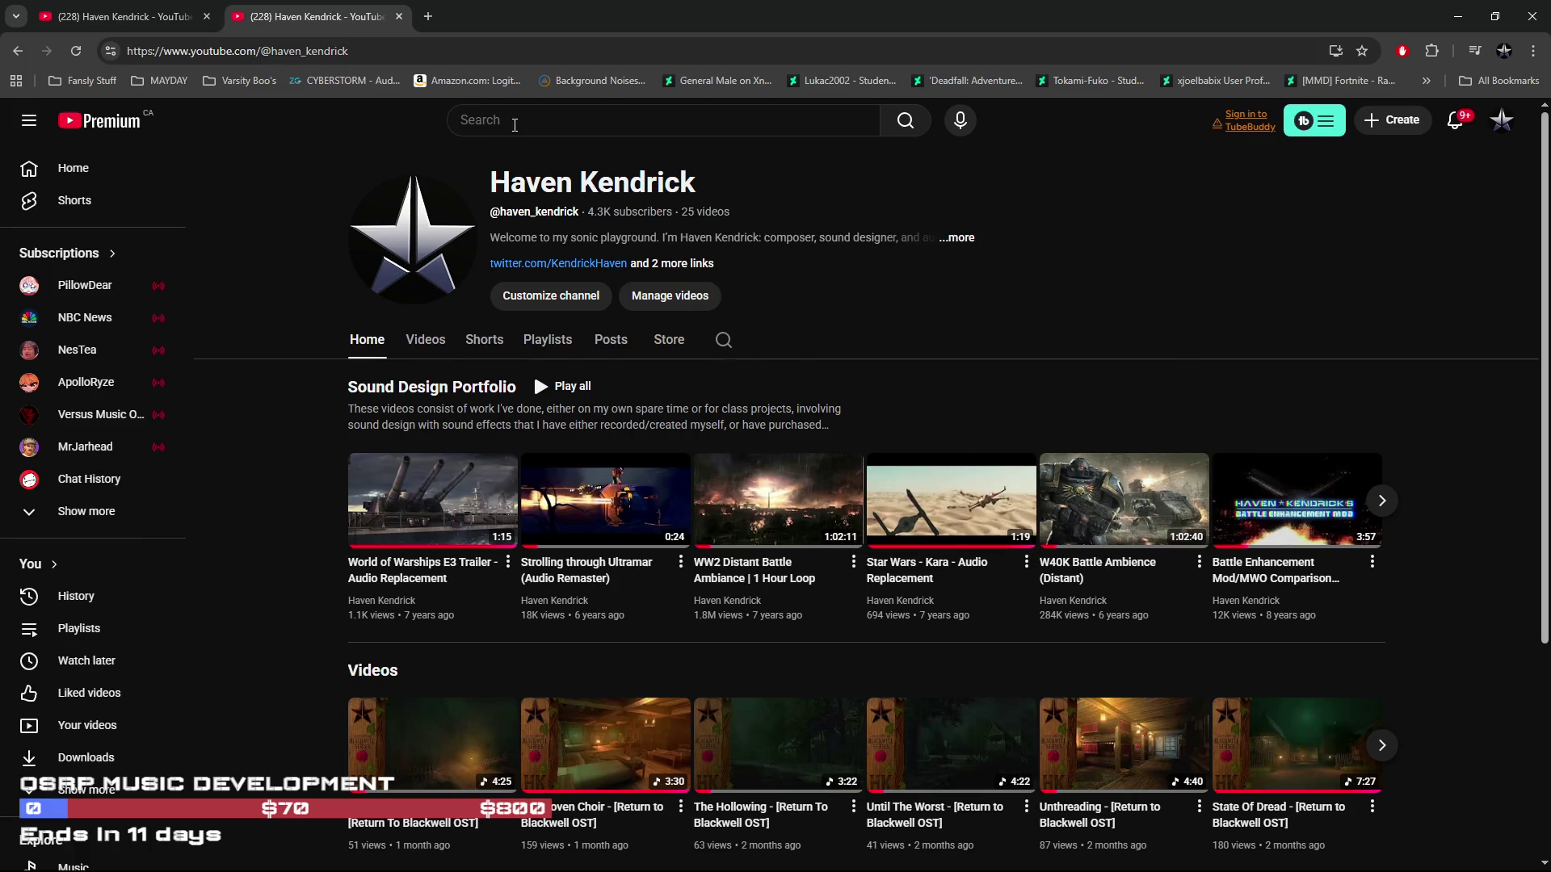
Open YouTube in a new tab and search for 'strolling through ultramar'
middle_click(88, 122)
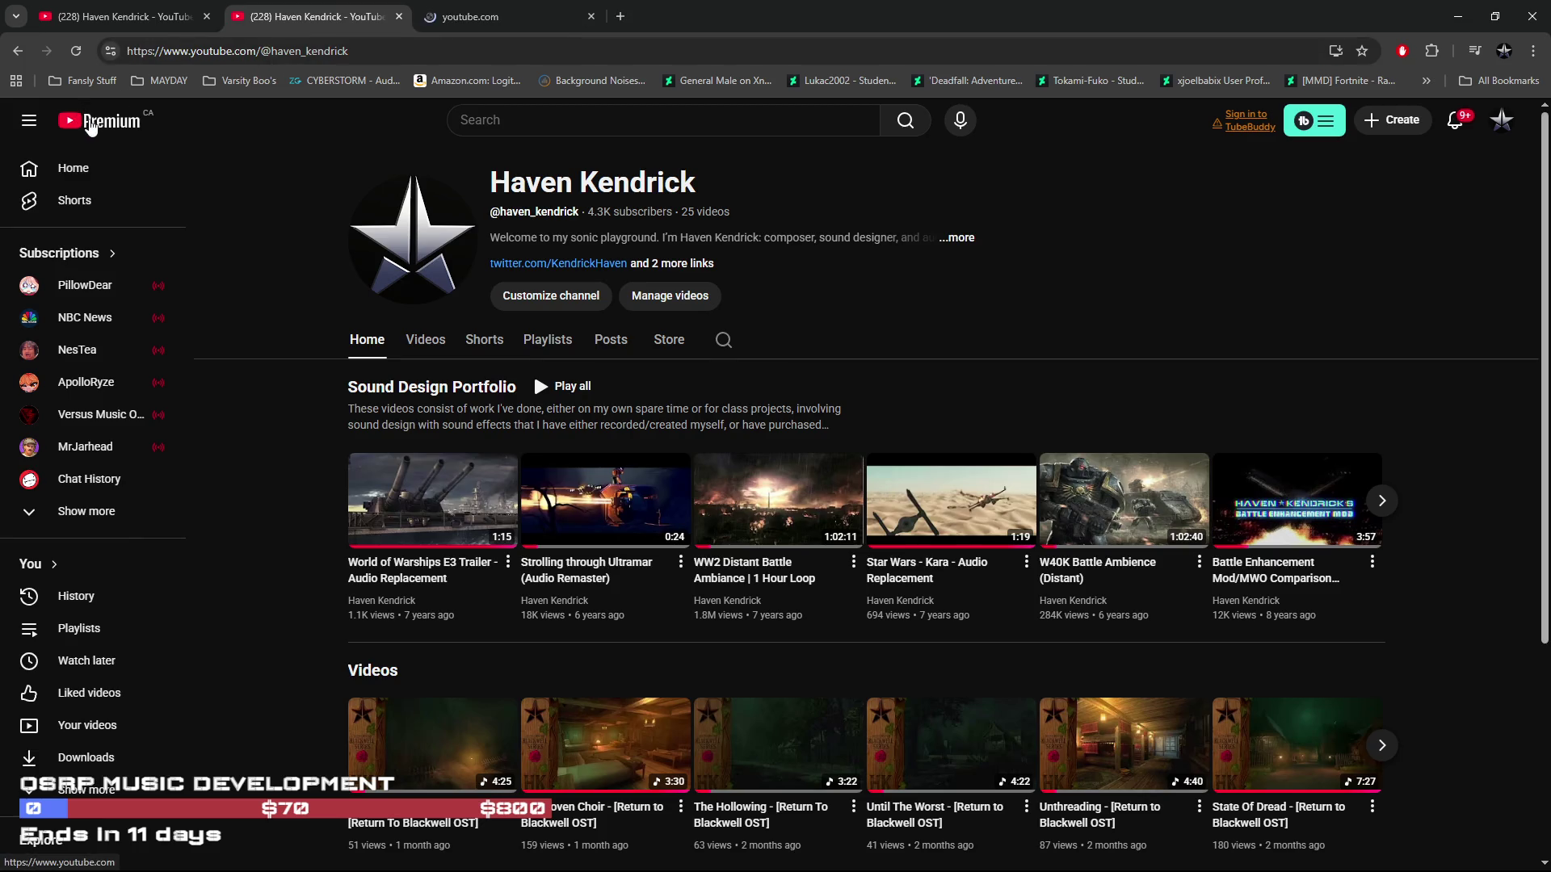
click(508, 22)
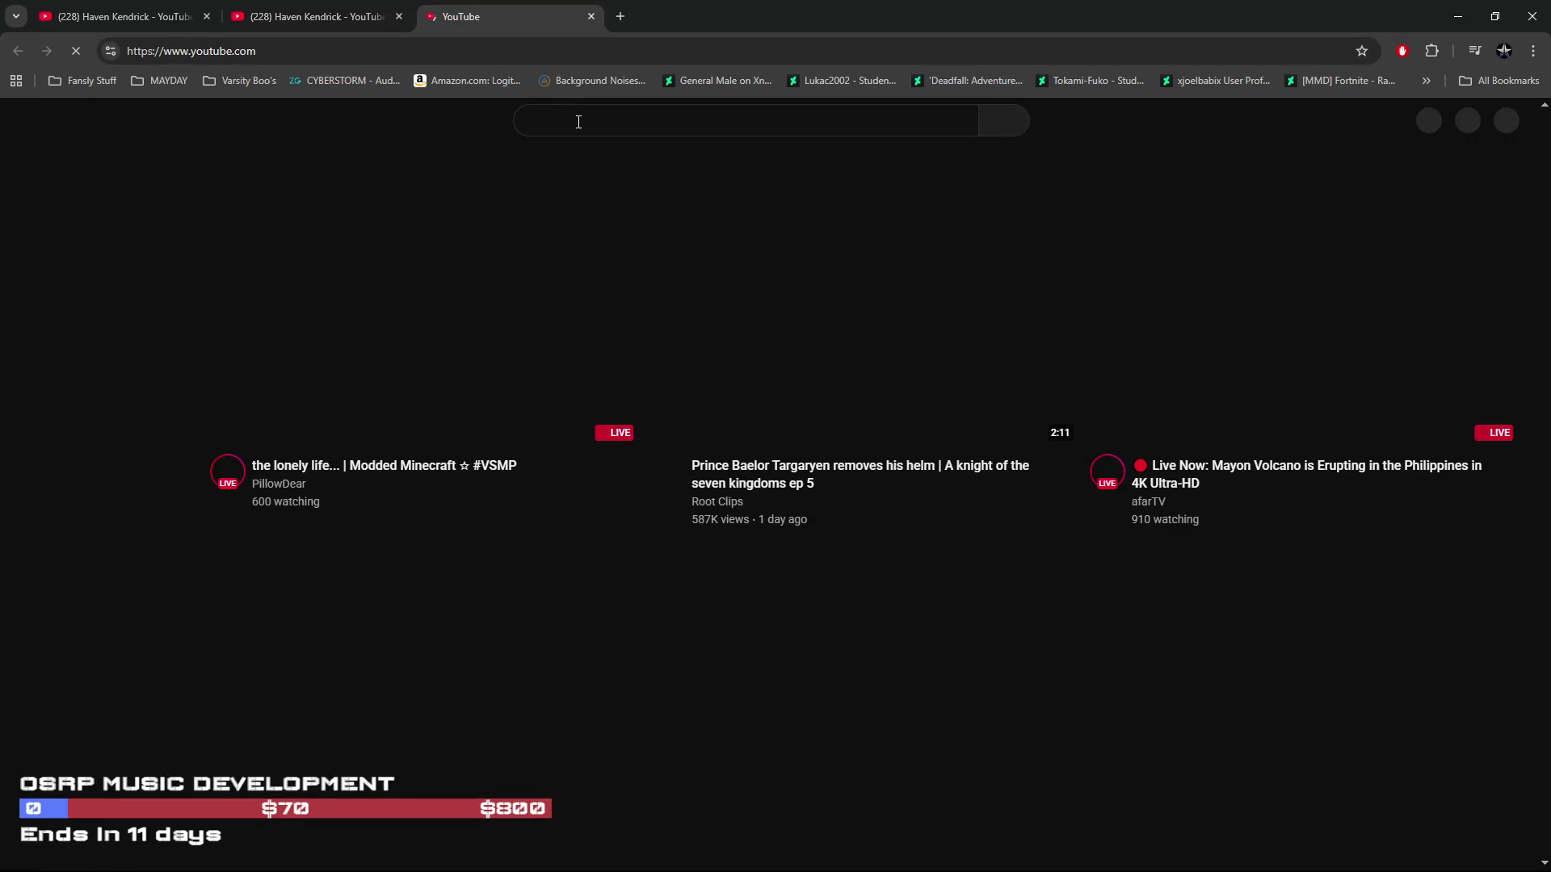
click(579, 122)
text(strolli)
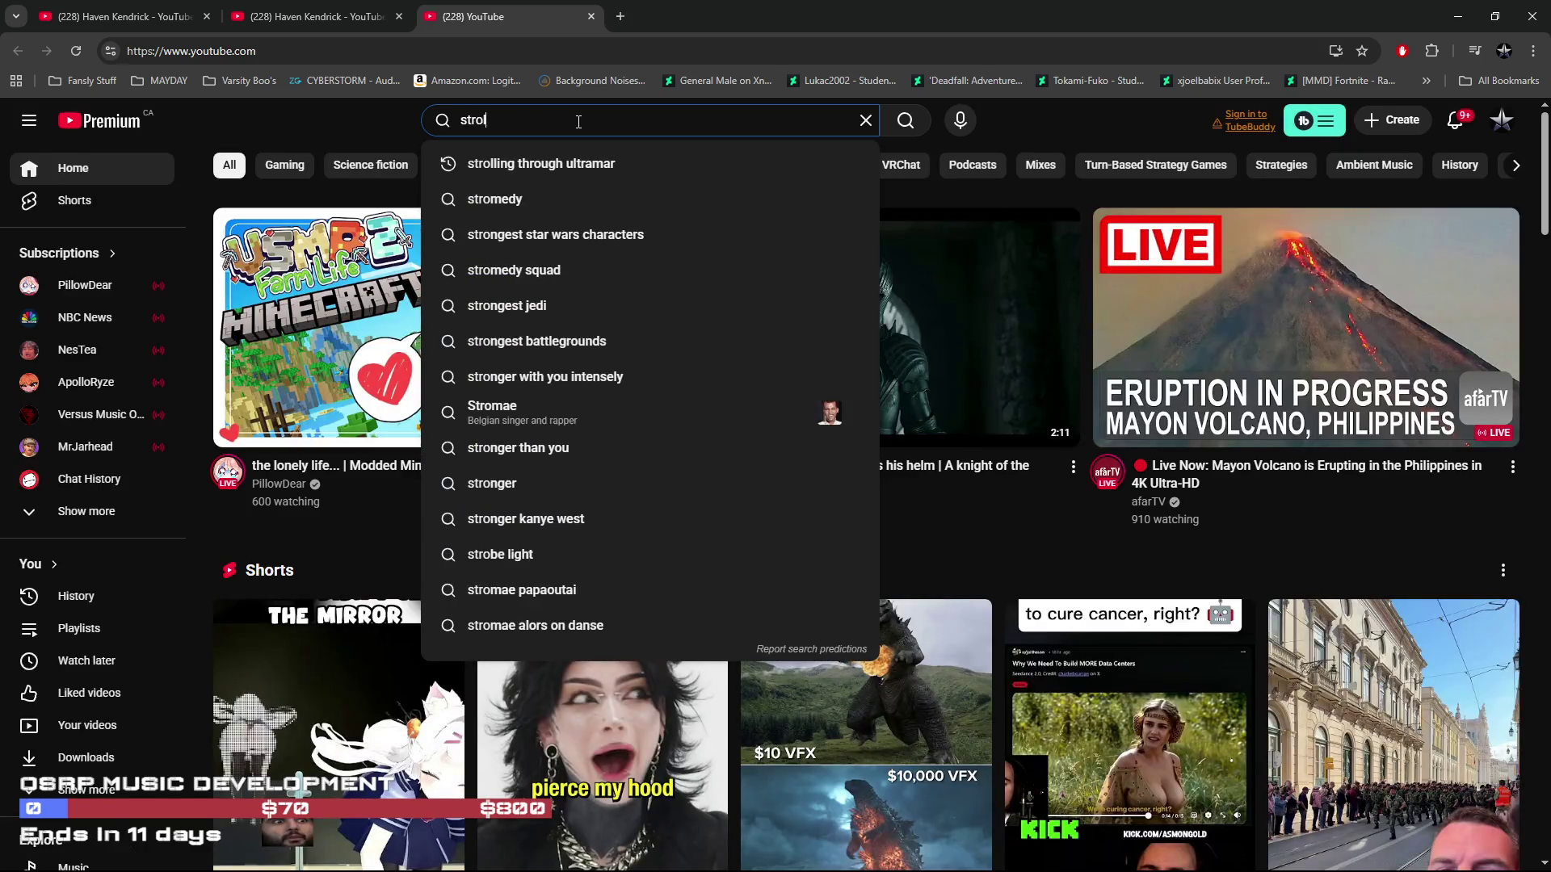
text(n th)
key(BackSpace)
key(BackSpace)
key(BackSpace)
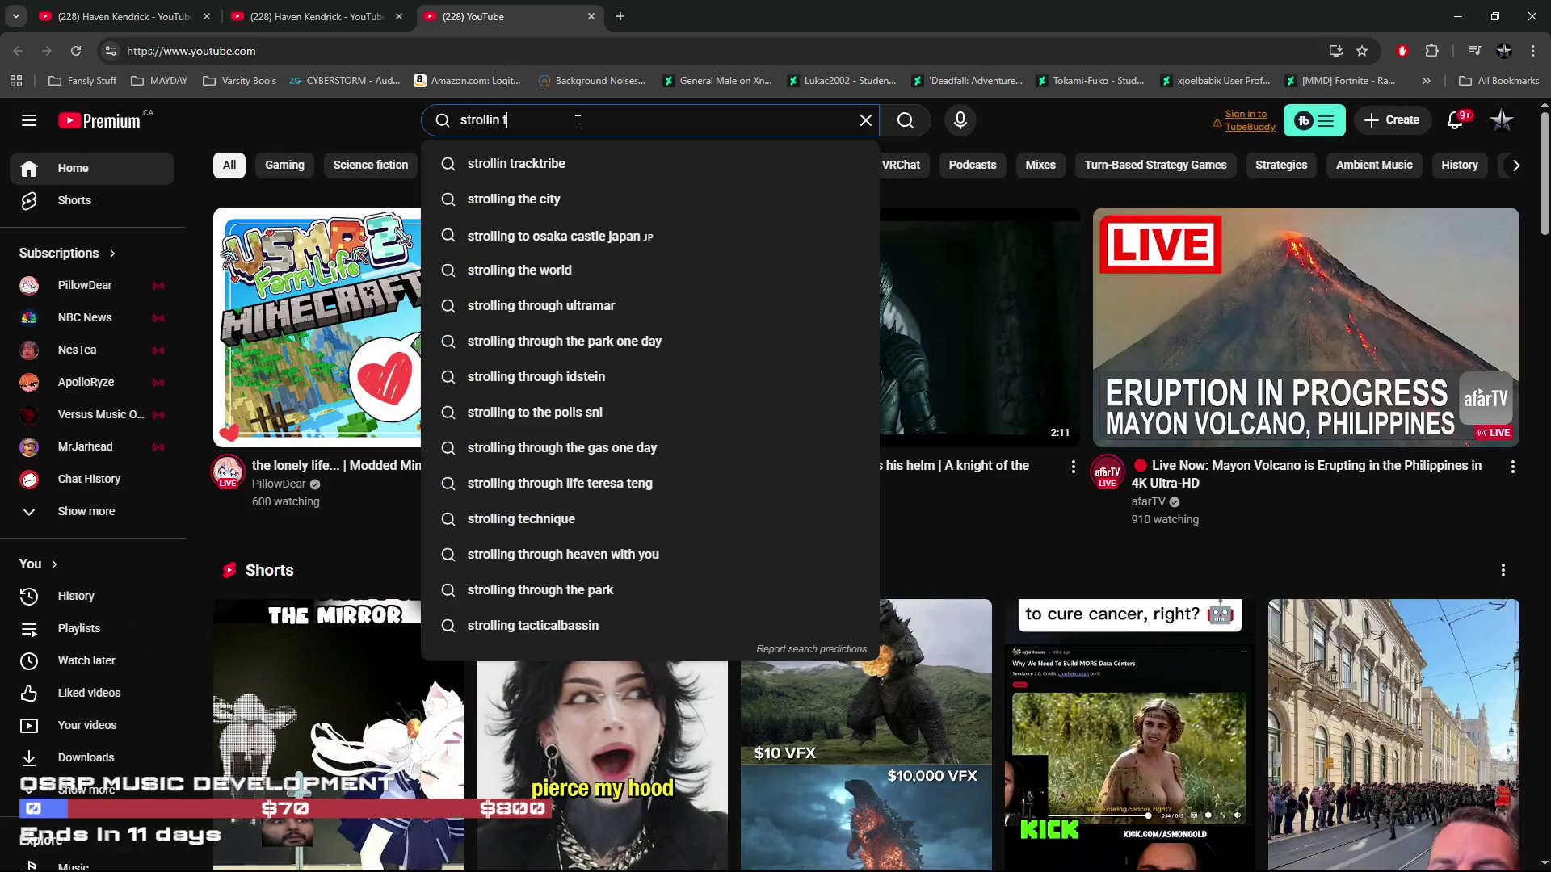
text(through)
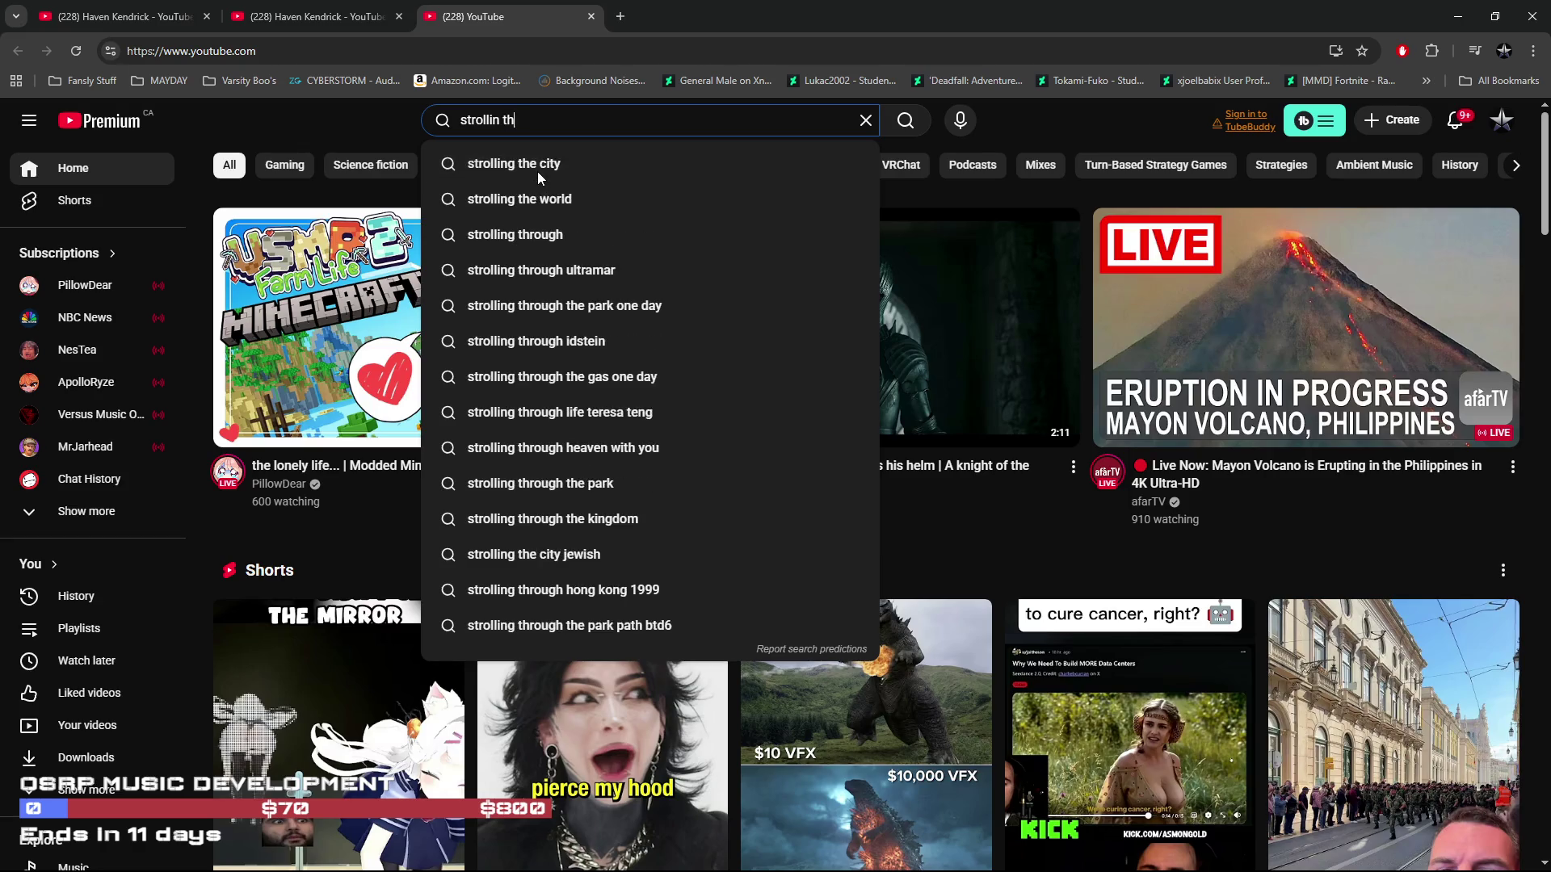
click(501, 161)
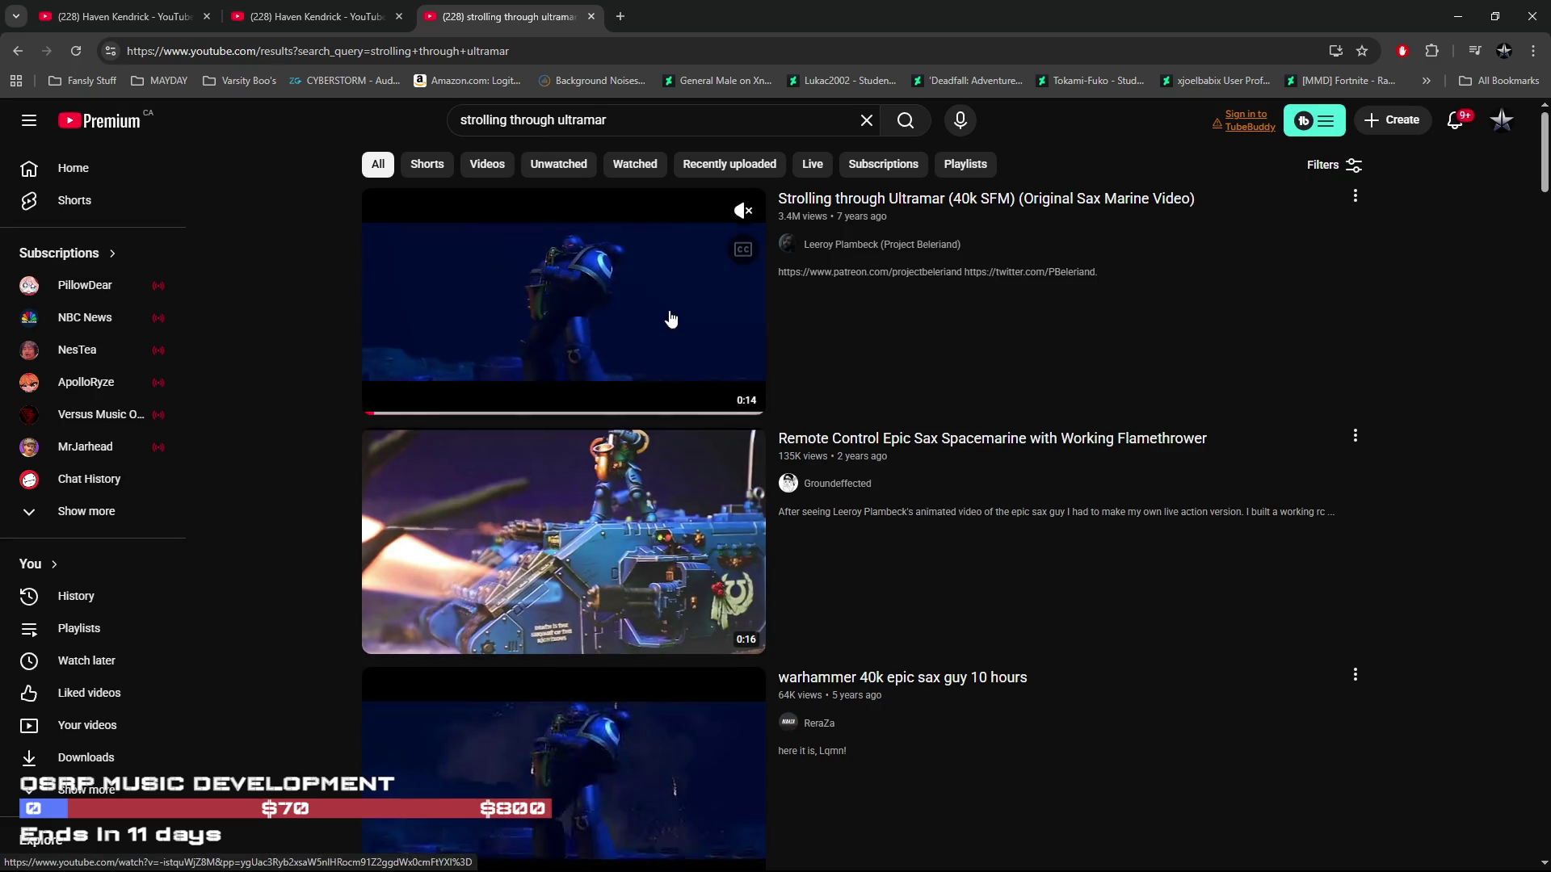
Open the Strolling through Ultramar (40k SFM) video from the results
scroll(1098, 670, down, 2)
scroll(1097, 674, up, 2)
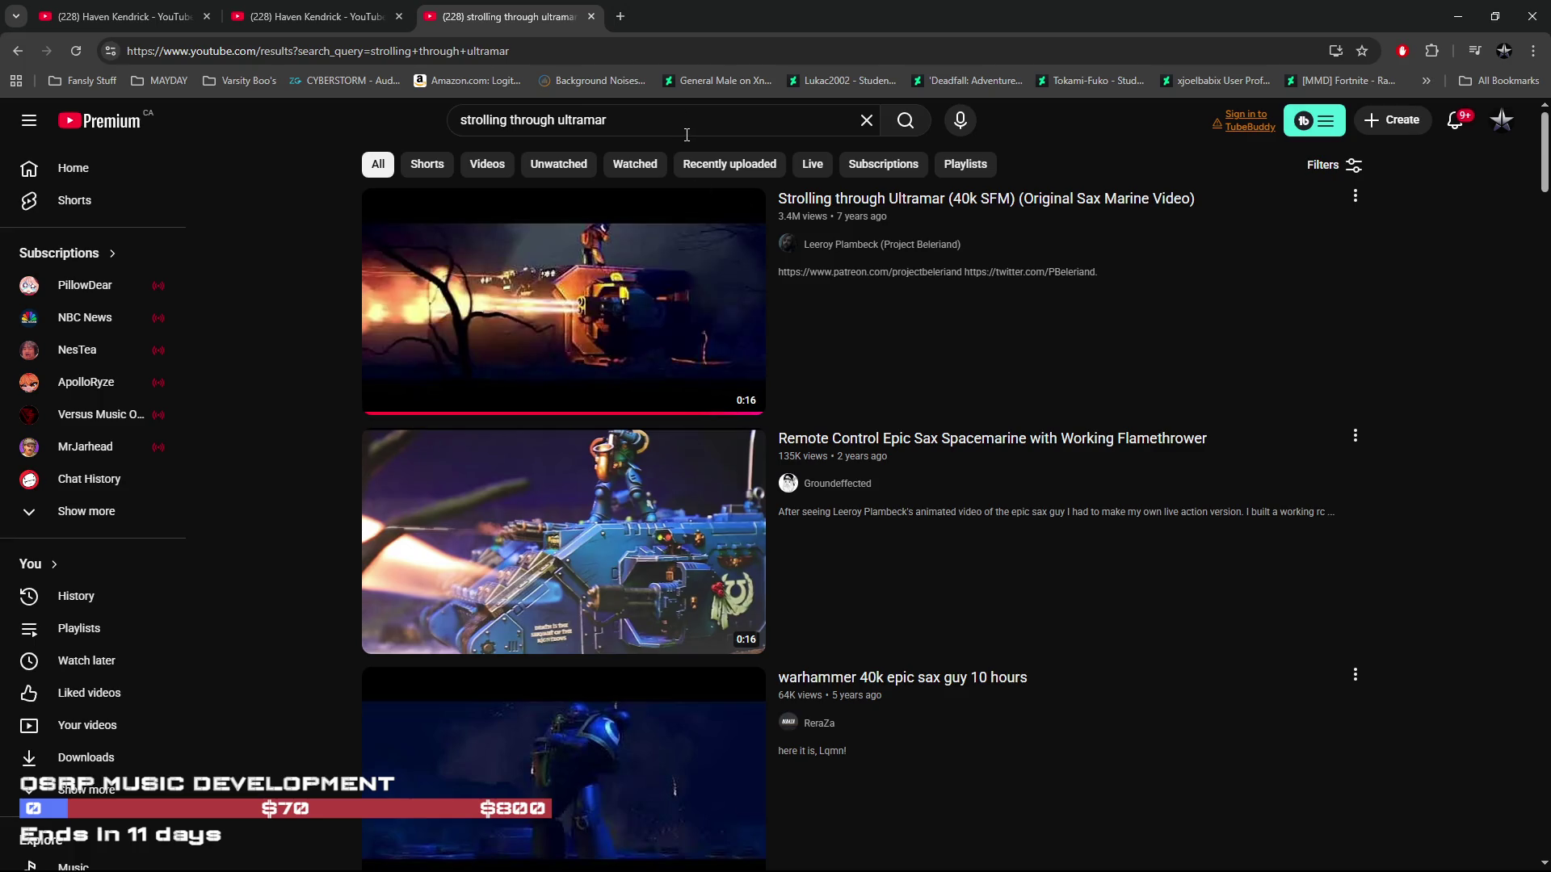
click(533, 339)
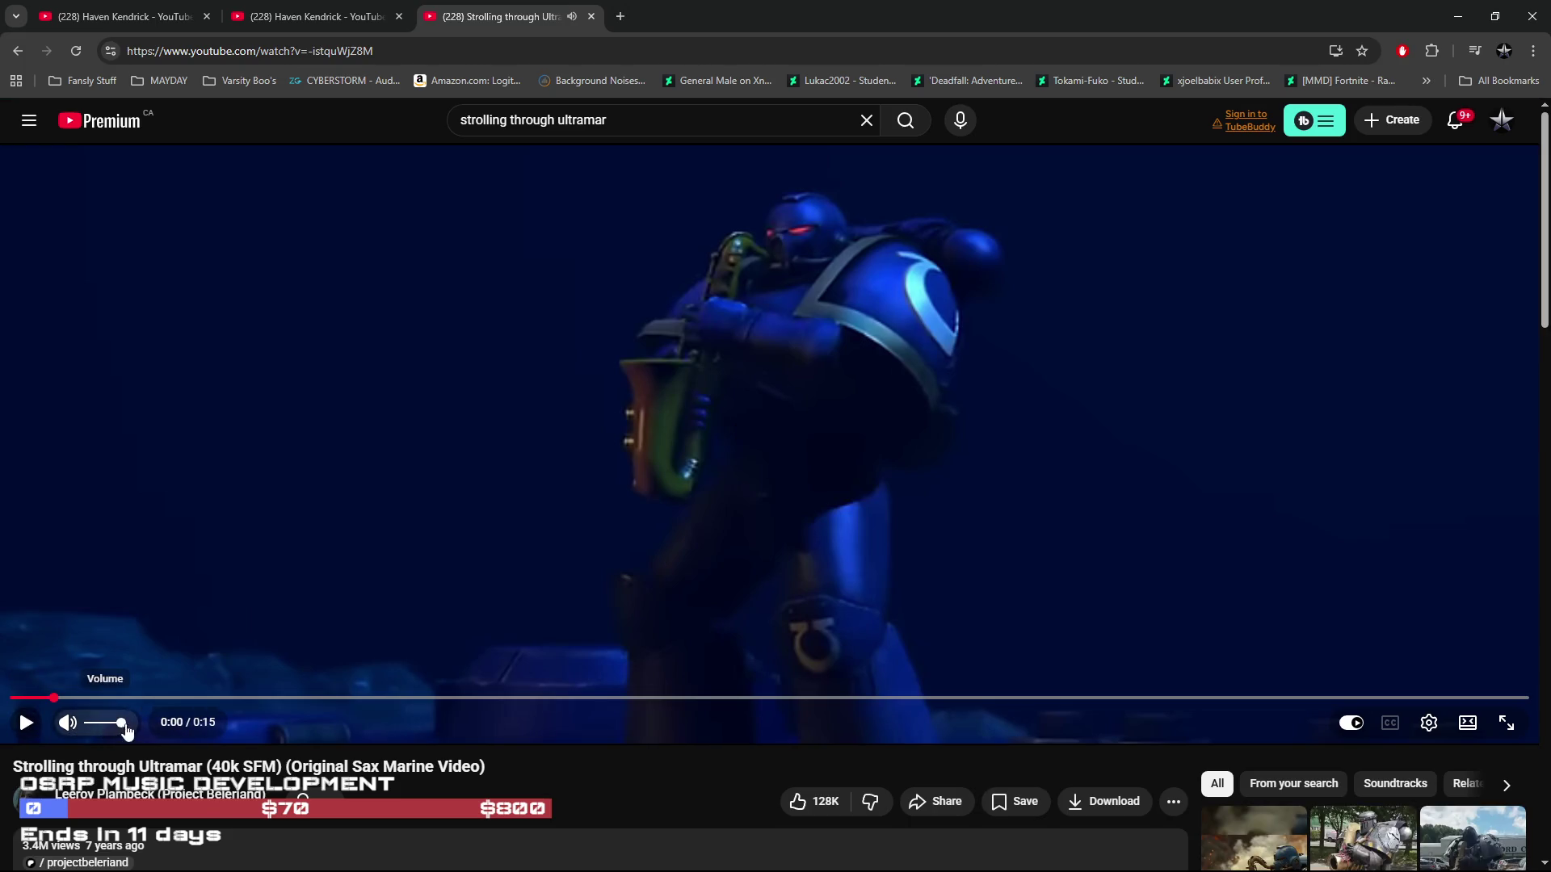
Play Strolling through Ultramar from 0:00 at half volume, cancel autoplay, and replay it
drag(53, 698, 7, 703)
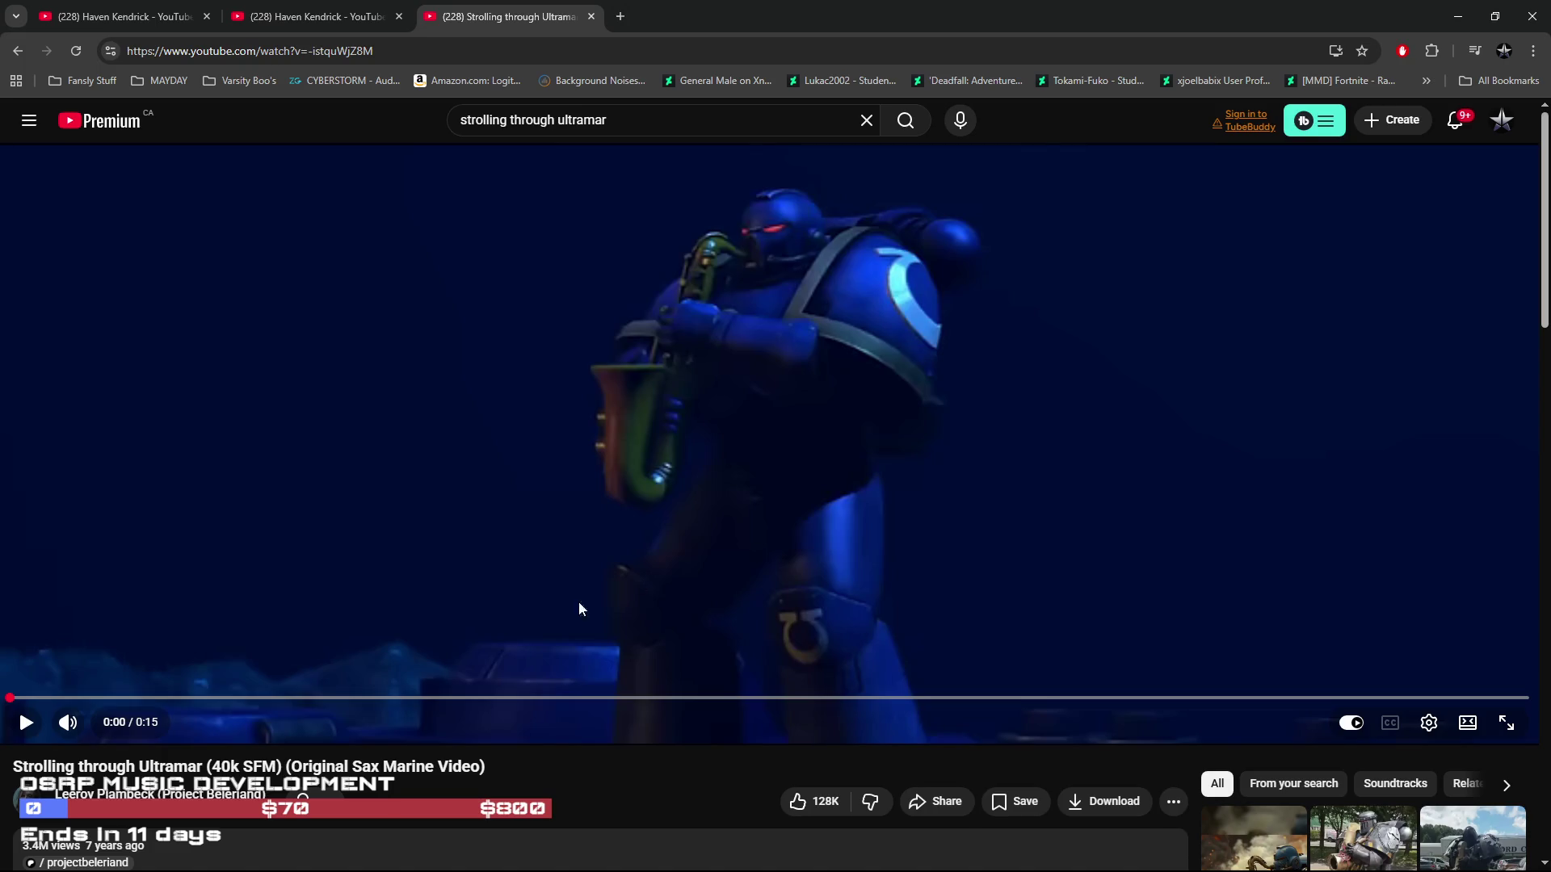
drag(116, 726, 104, 725)
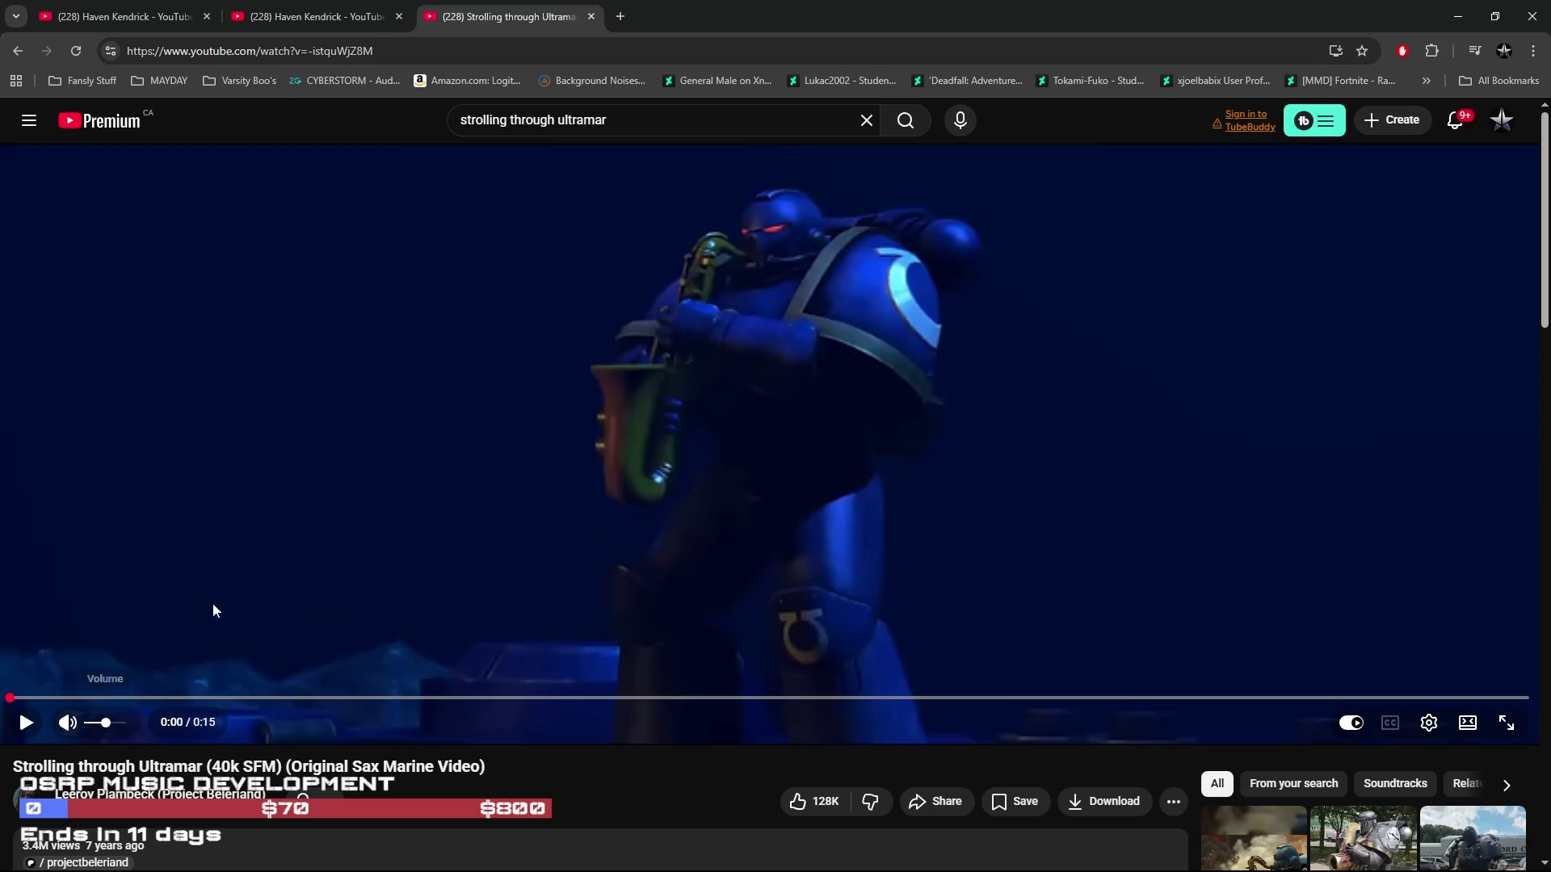
click(201, 646)
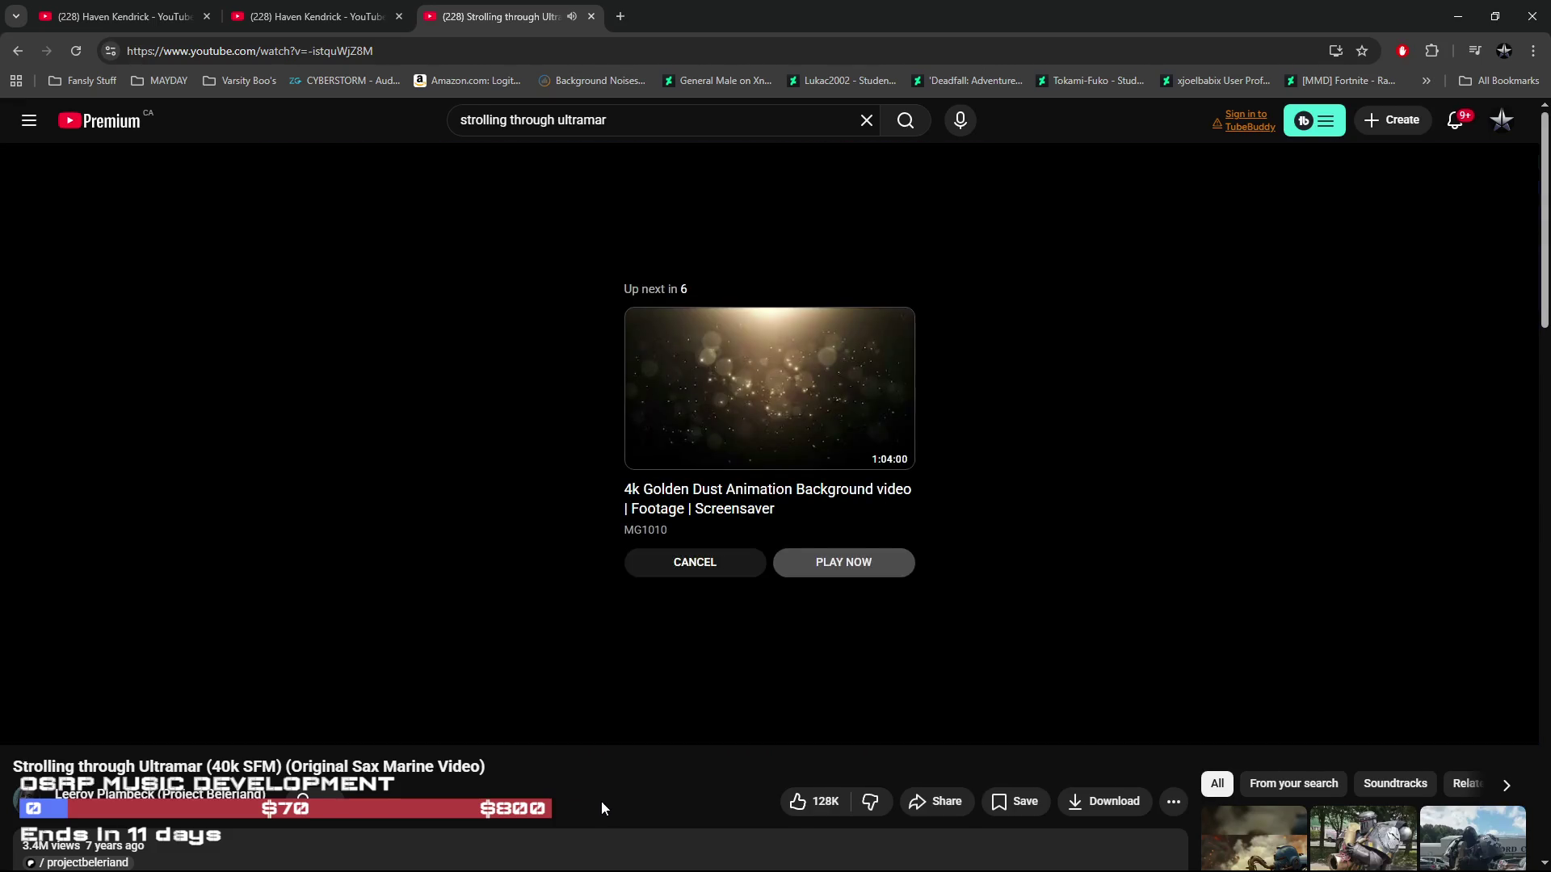
click(734, 564)
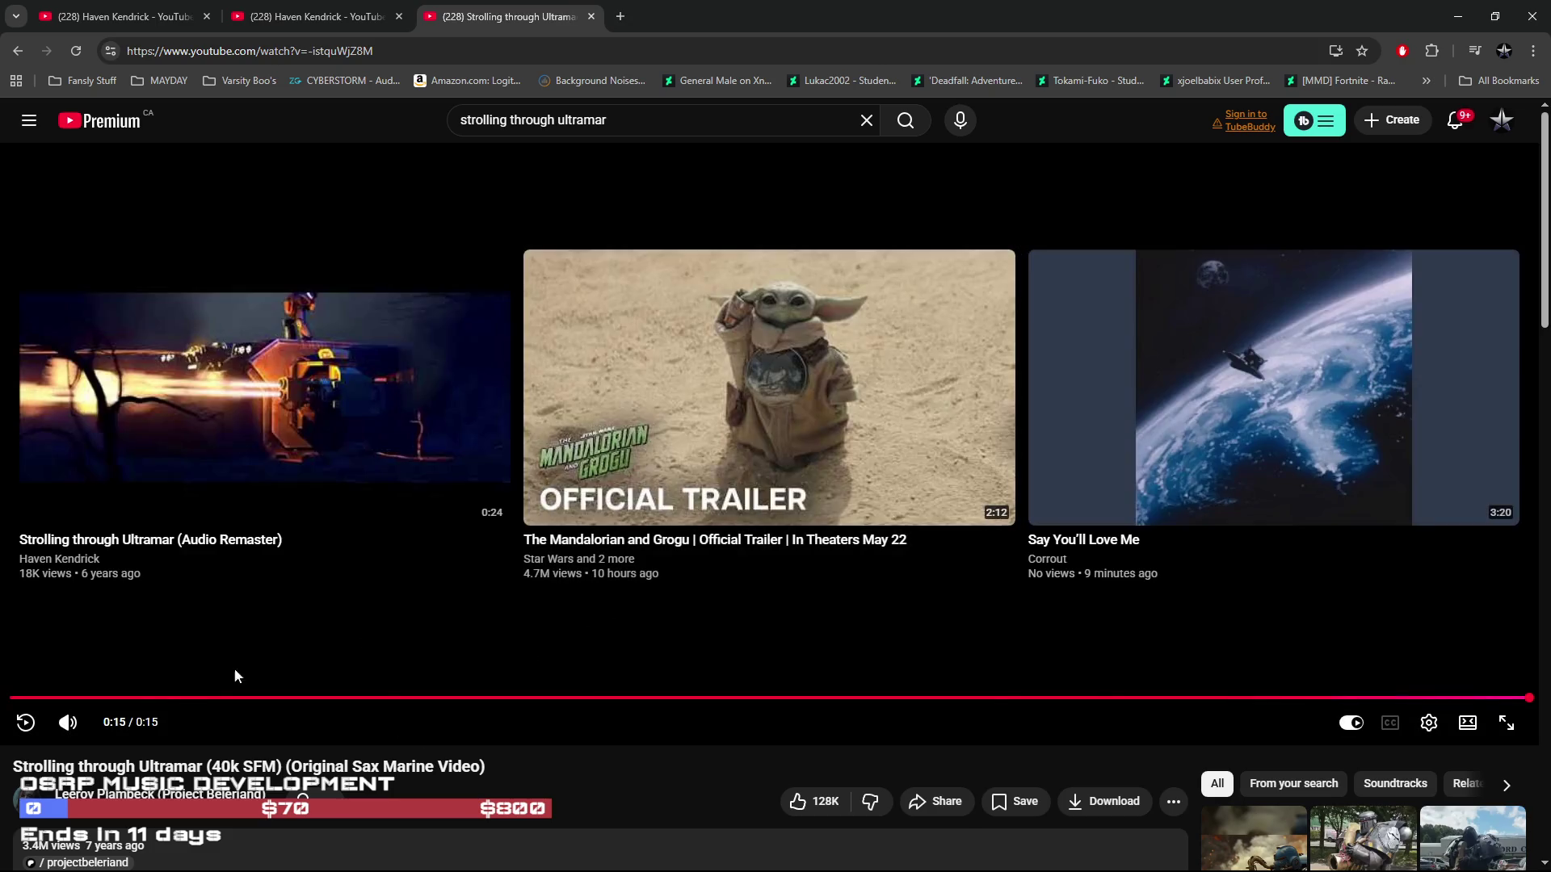
click(25, 722)
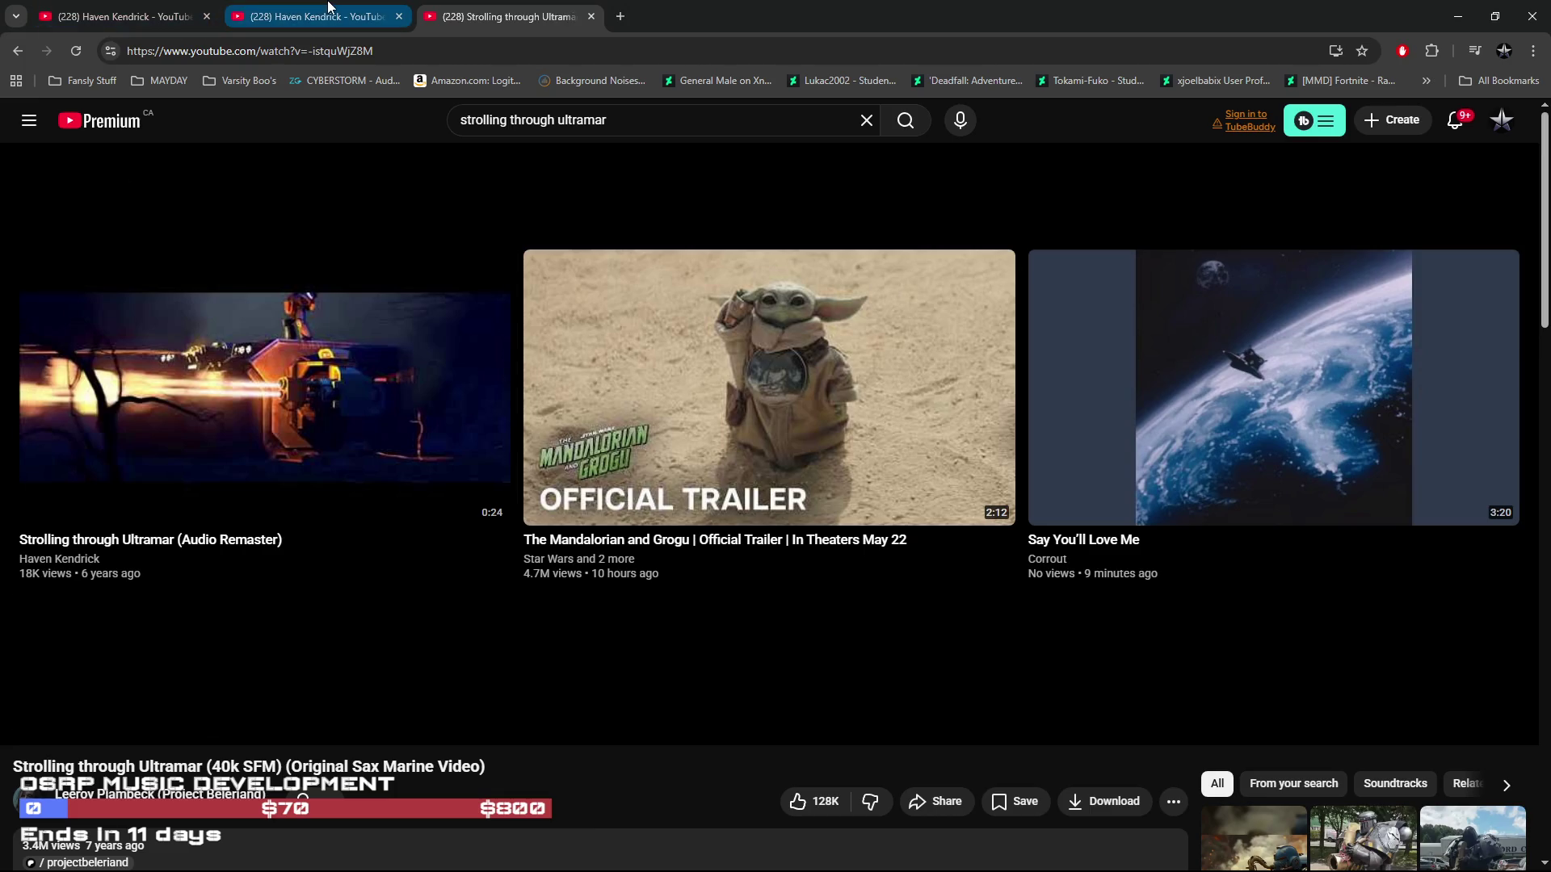
mouse_move(326, 15)
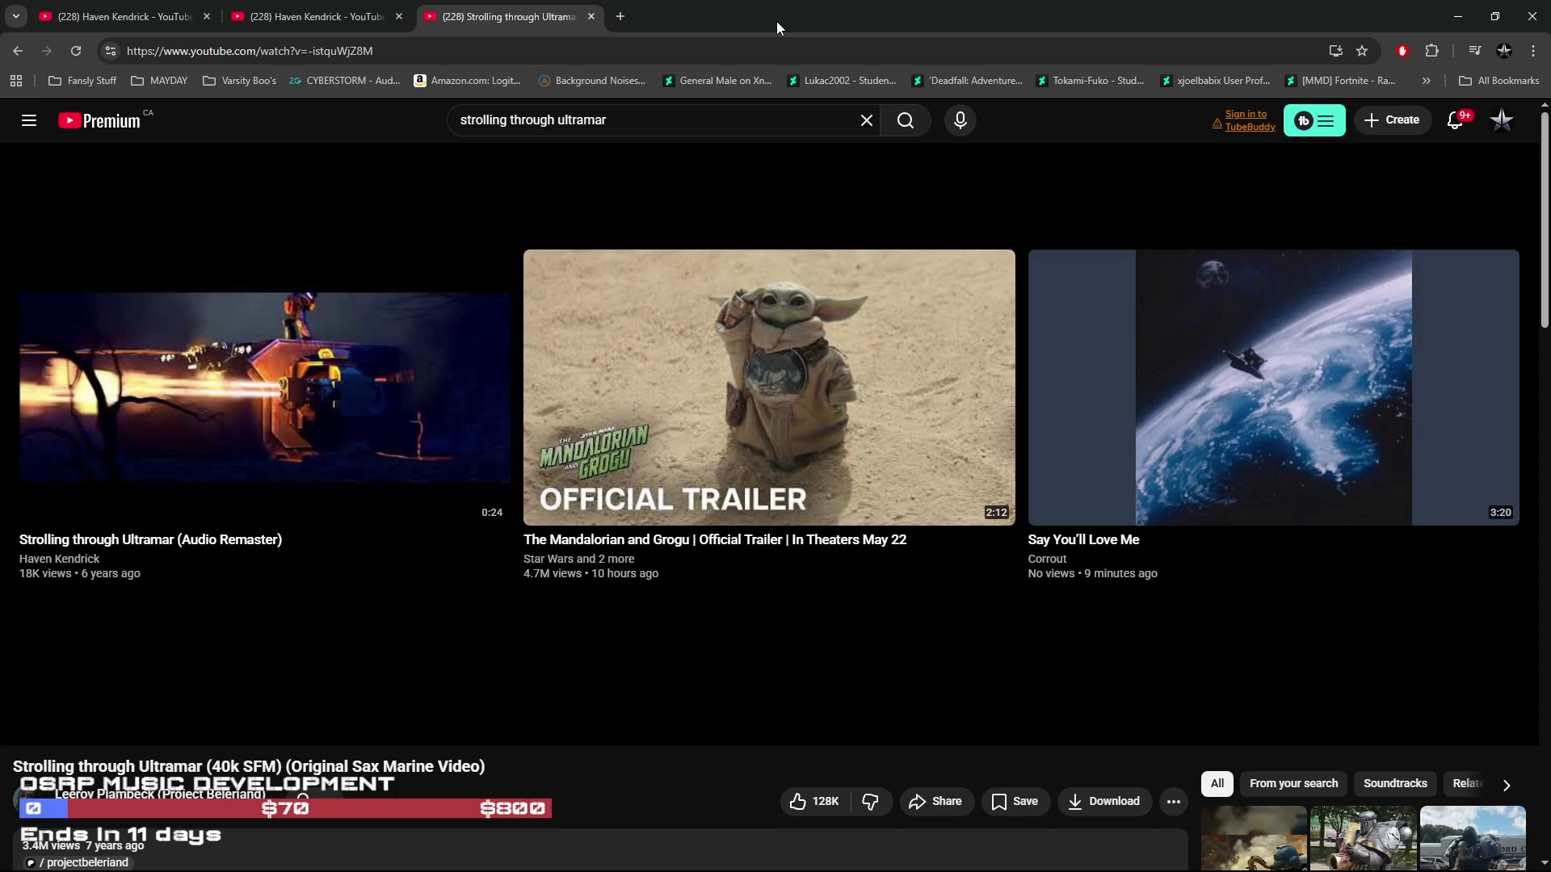
Open 'Strolling through Ultramar (Audio Remaster)' from the channel page in a new tab, play part of it, then pause it
click(355, 18)
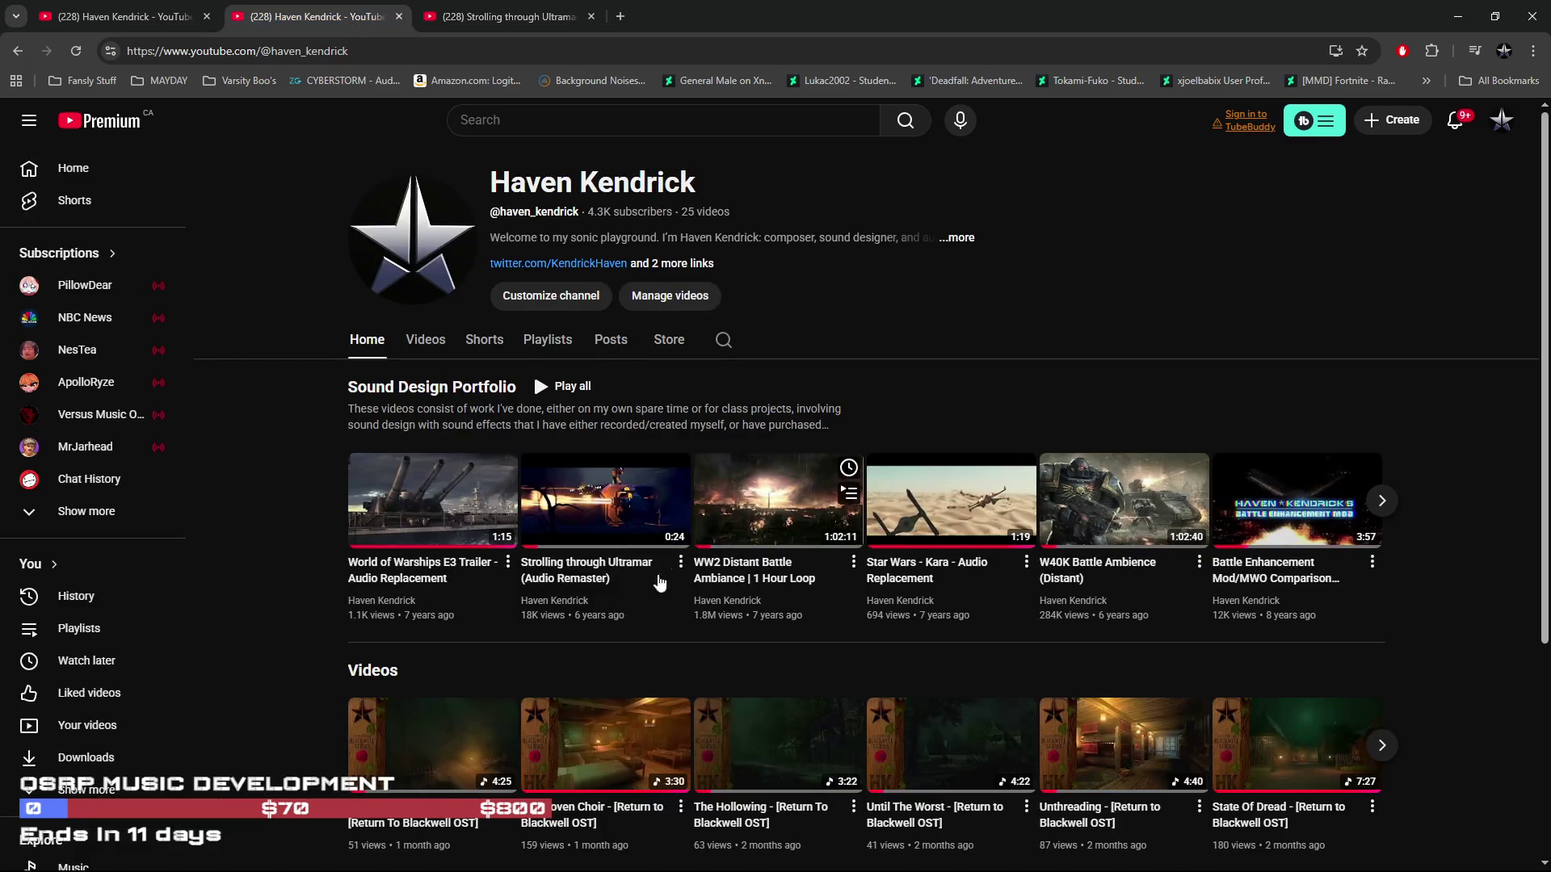
mouse_move(599, 521)
ctrl+shift+click(679, 468)
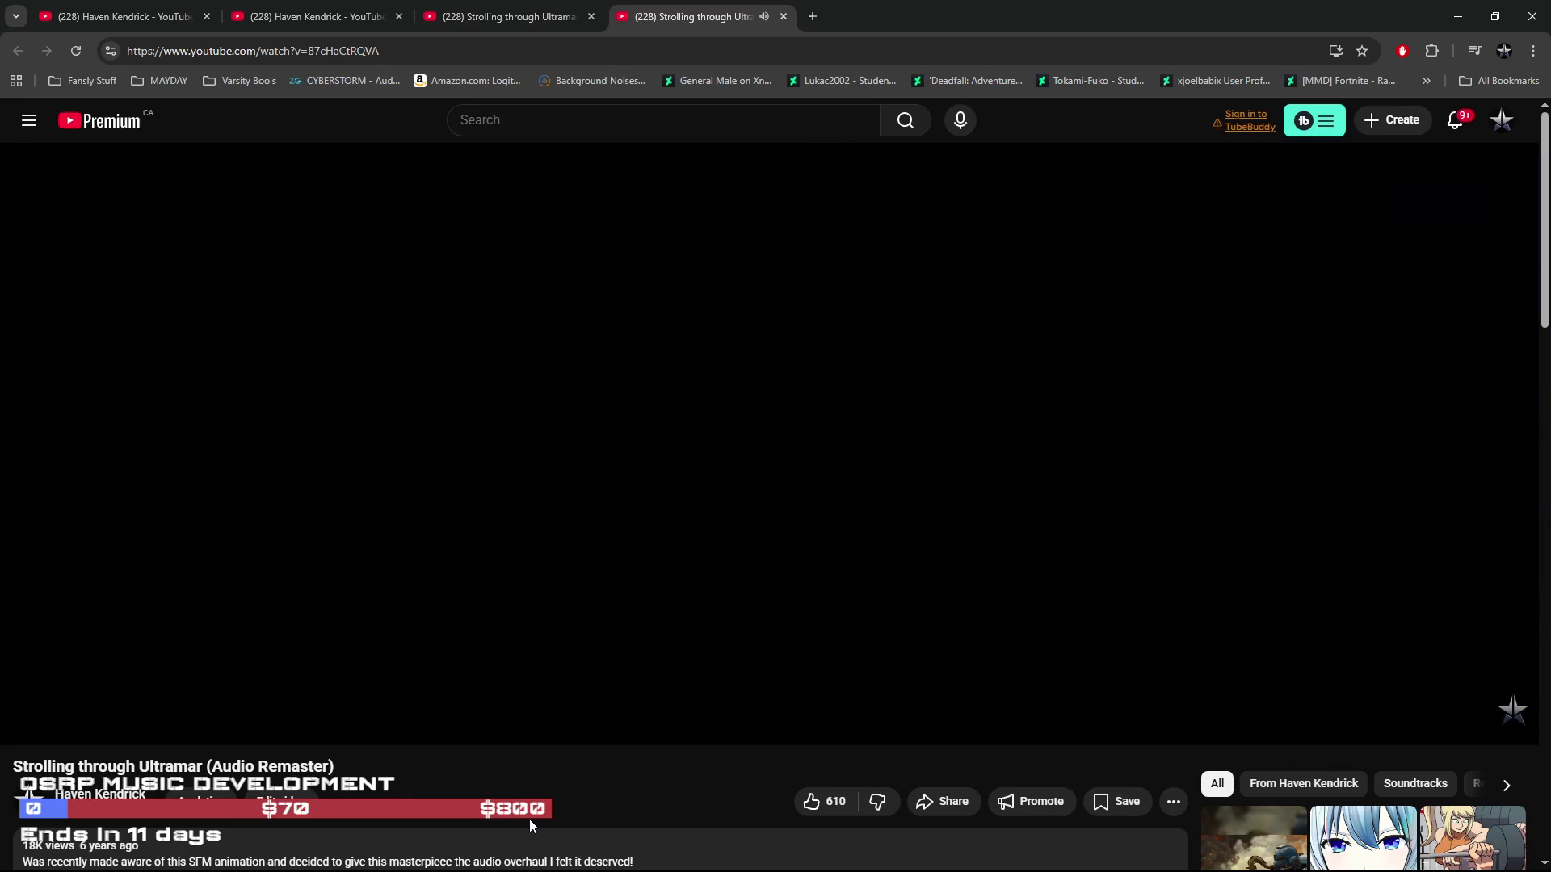
mouse_move(91, 726)
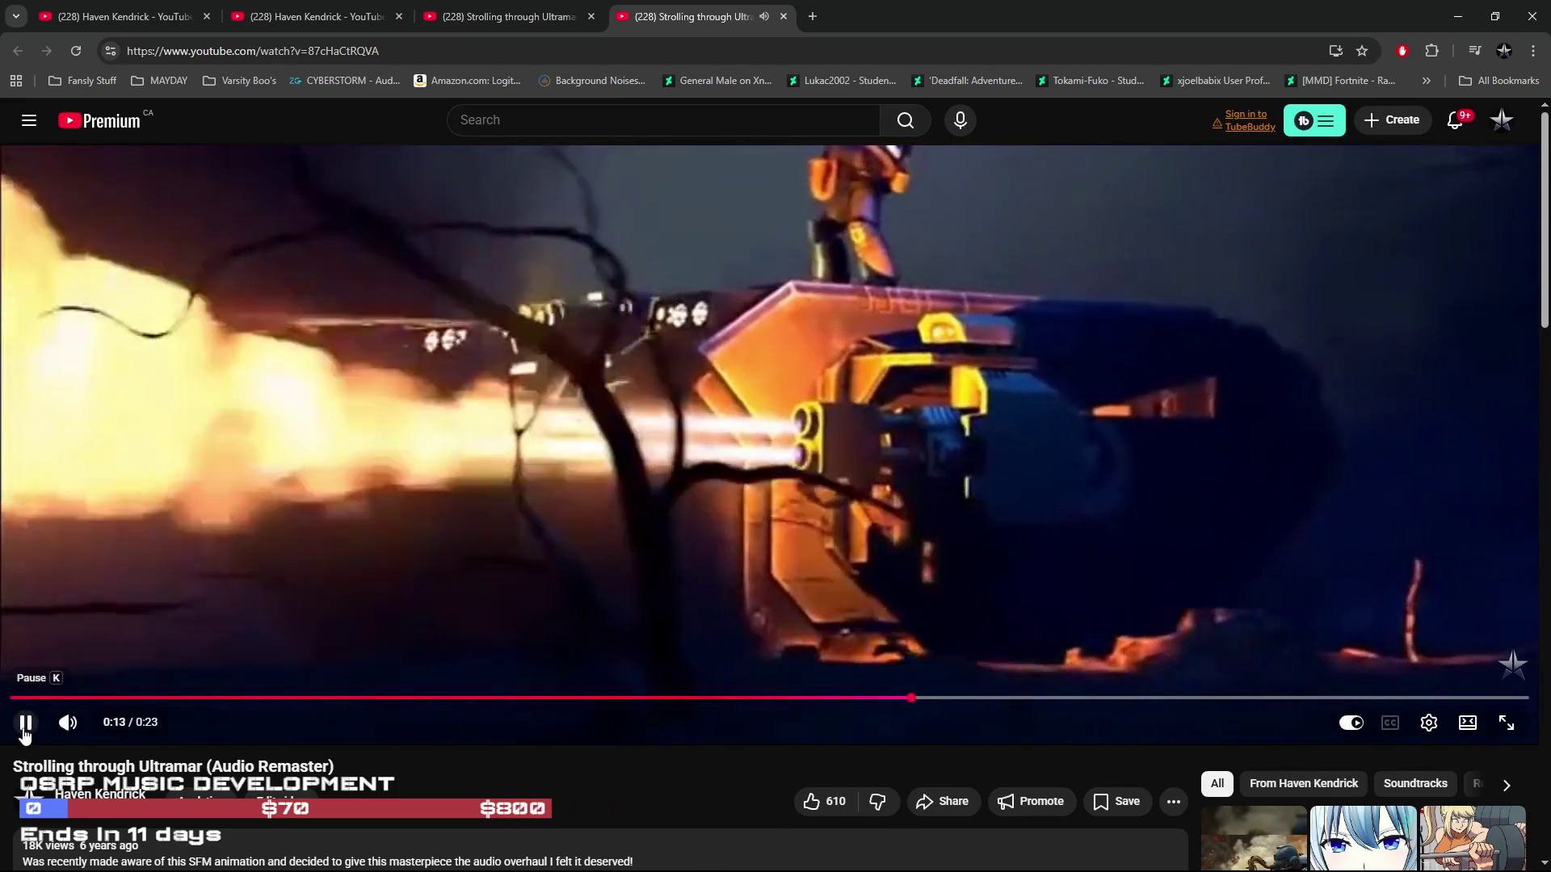
click(25, 723)
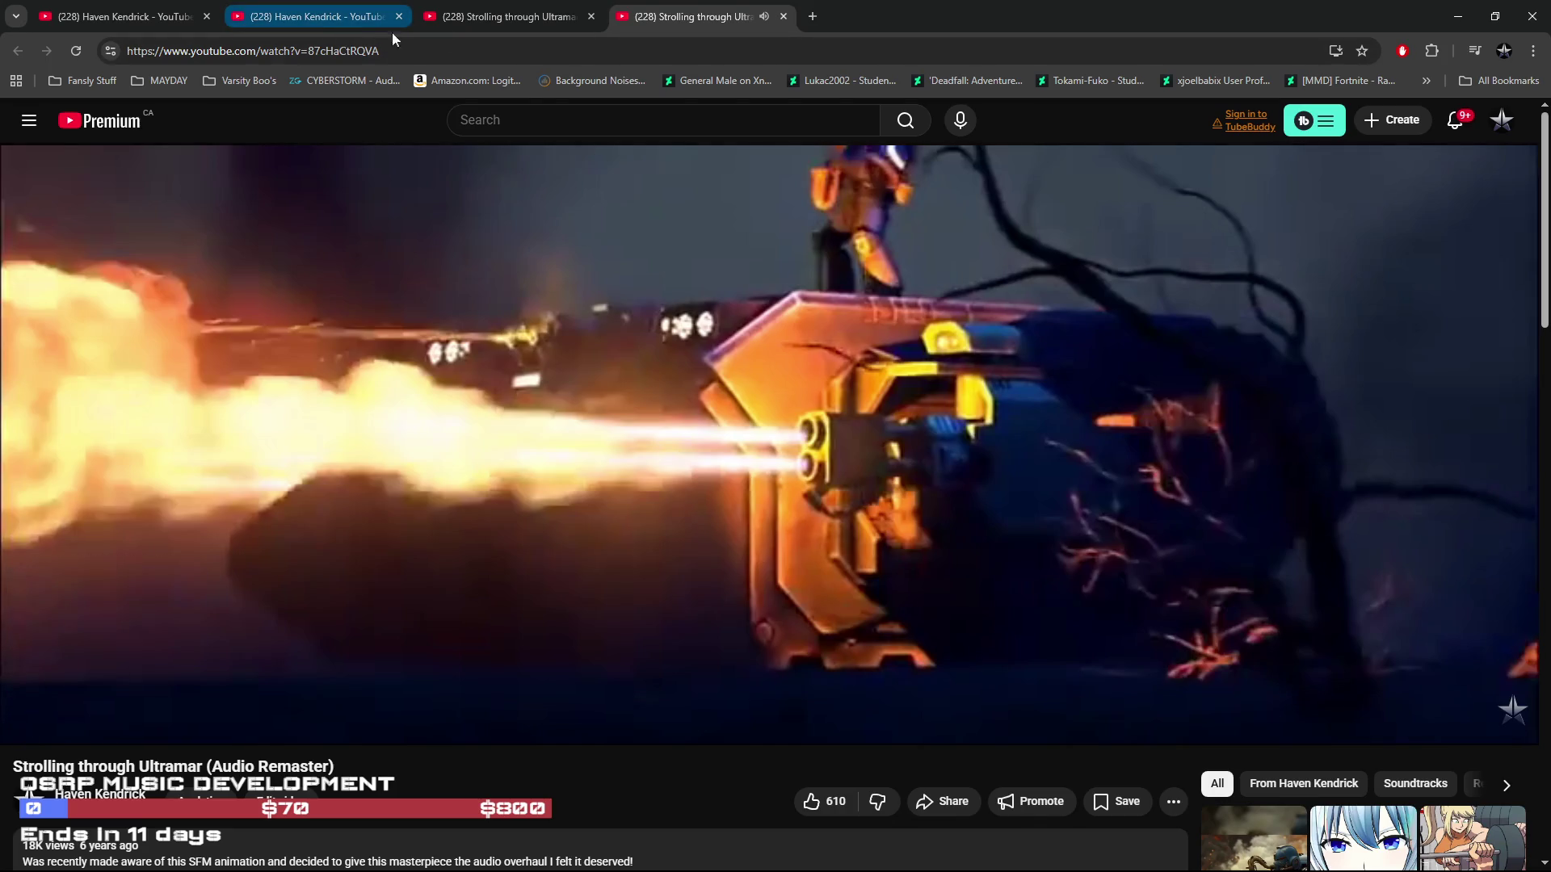
Clear the search query in the original Ultramar video tab's YouTube search box
click(494, 22)
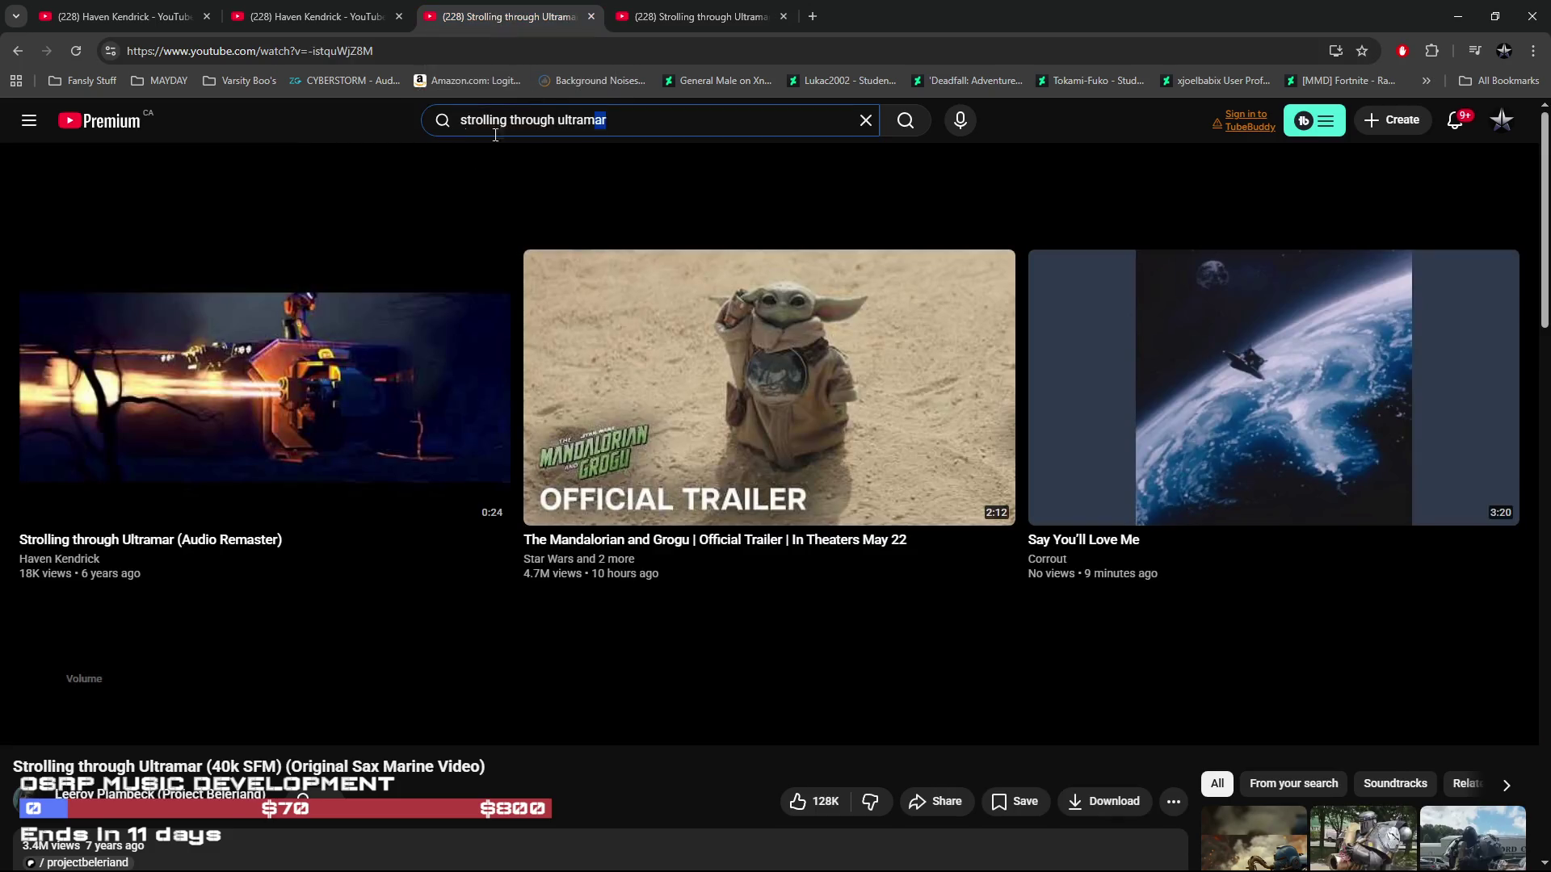
drag(495, 135, 351, 144)
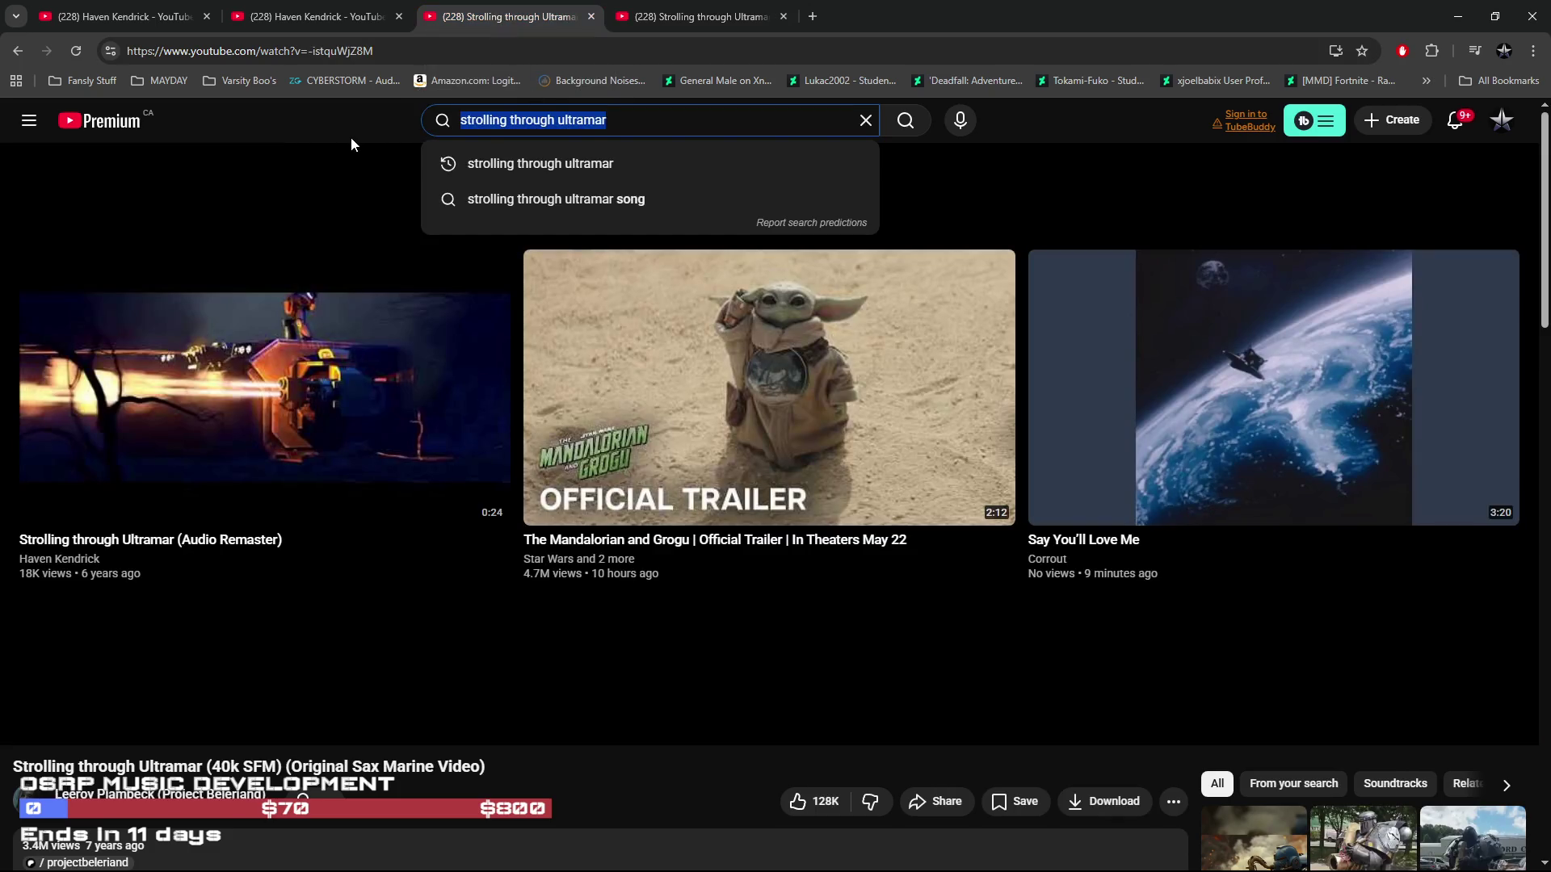
text(arh)
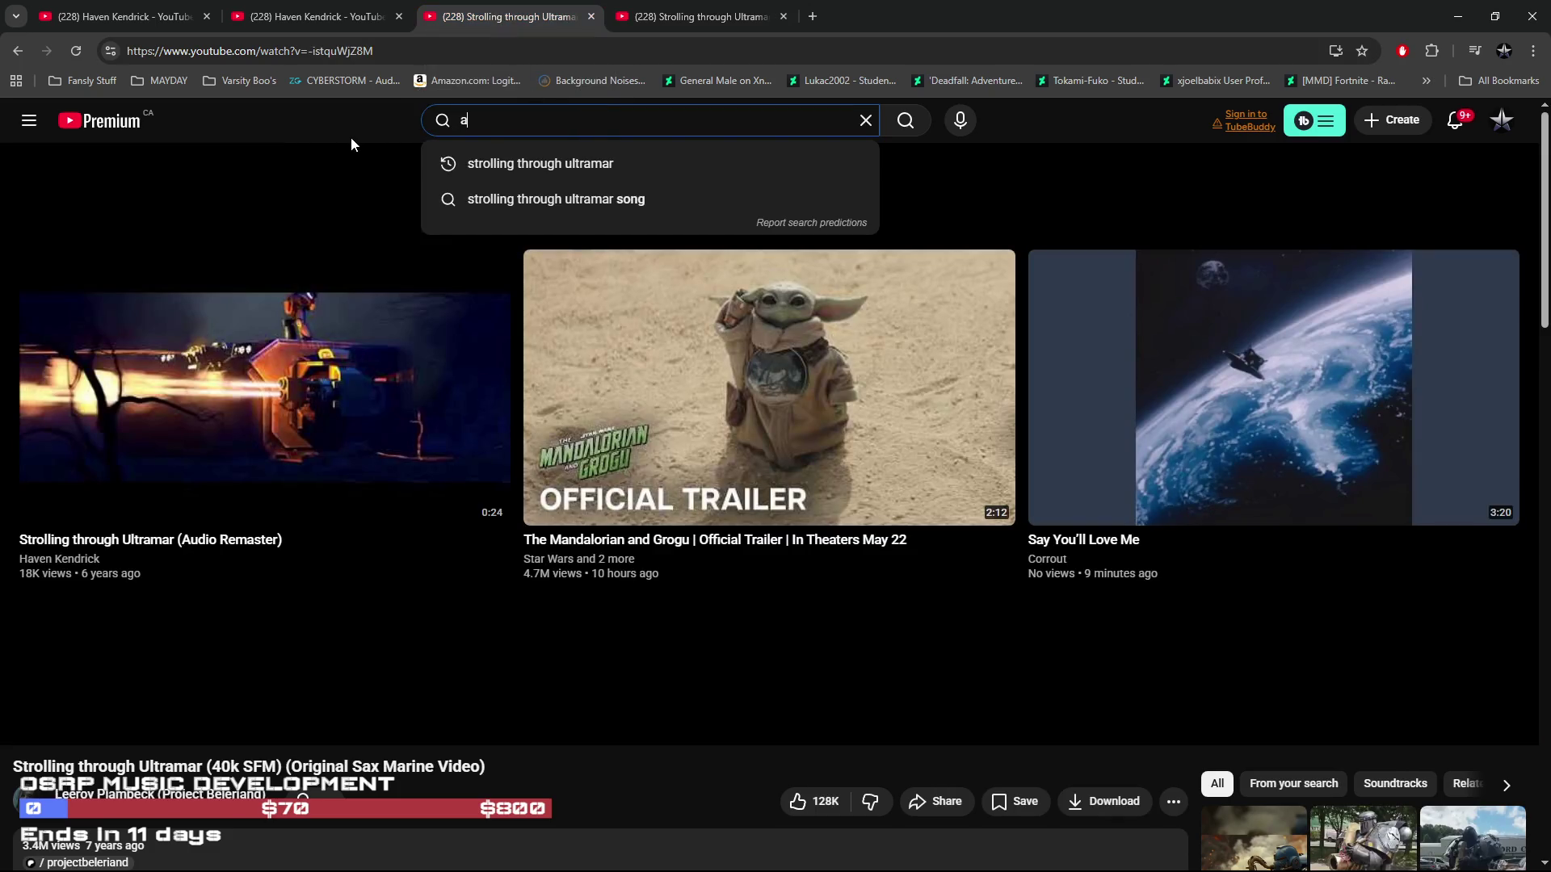
key(BackSpace)
key(BackSpace)
key(BackSpace)
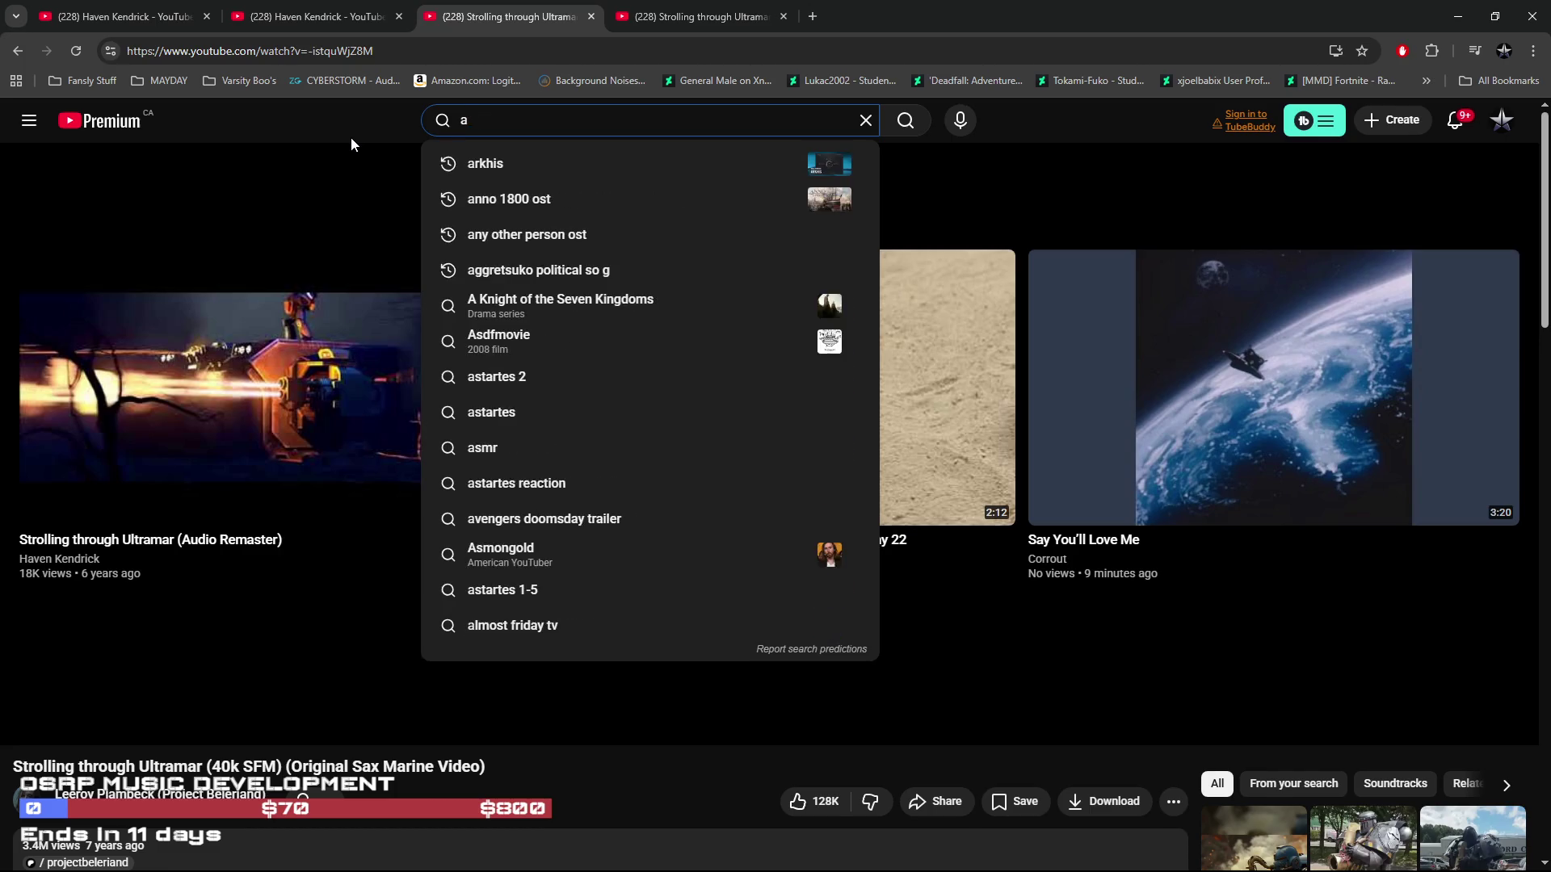